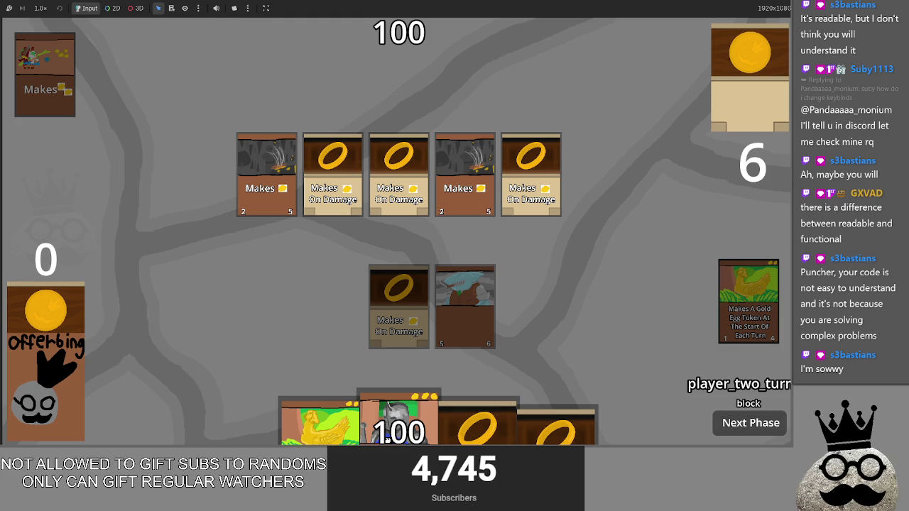
Open Godot Engine's page in the Steam library, minimize Steam, and return to the Godot editor
key(alt+Tab)
key(alt+Tab)
key(alt+Tab)
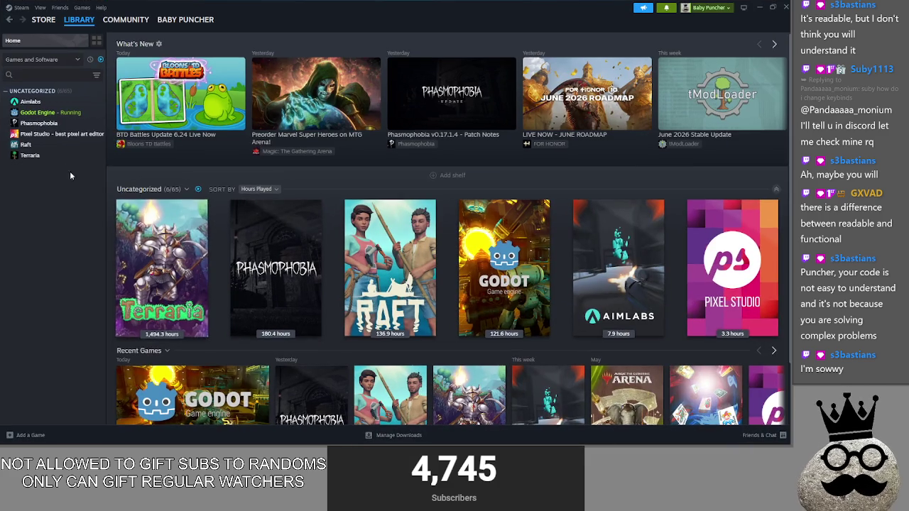
click(42, 112)
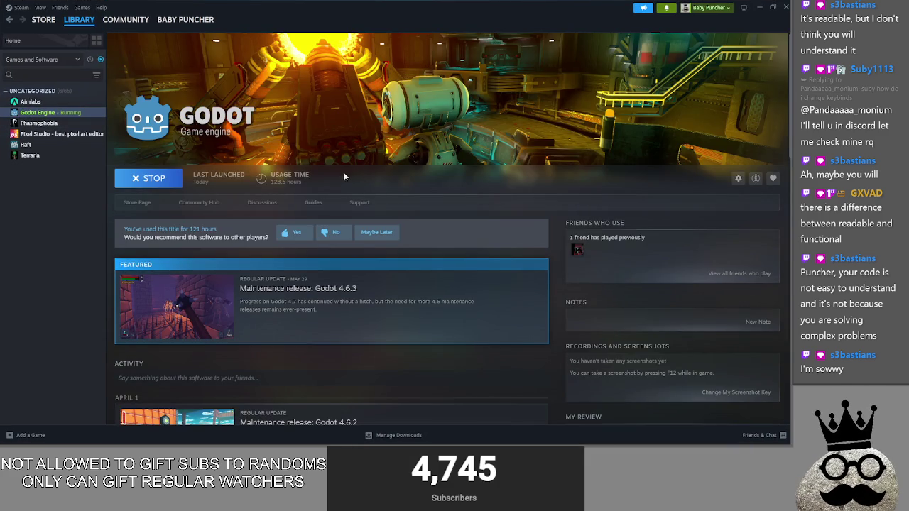
click(758, 9)
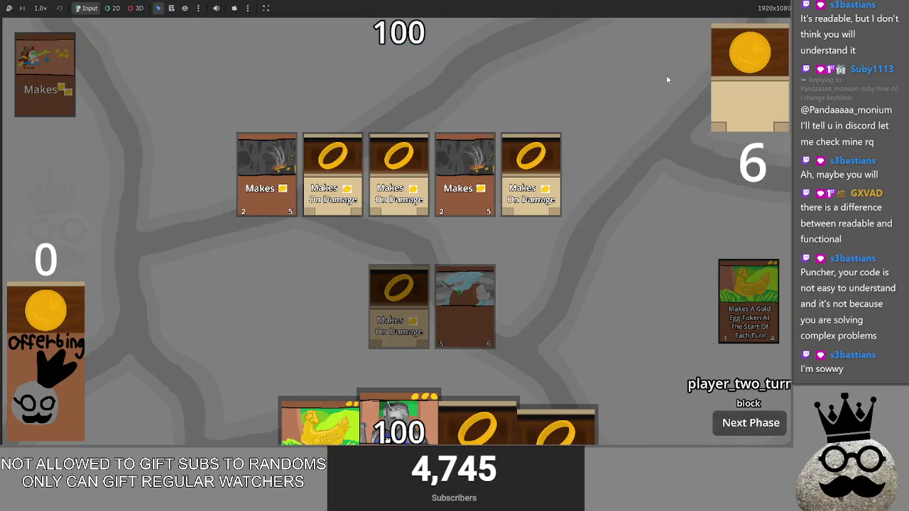
key(alt+Tab)
key(alt+Tab)
key(alt+Tab)
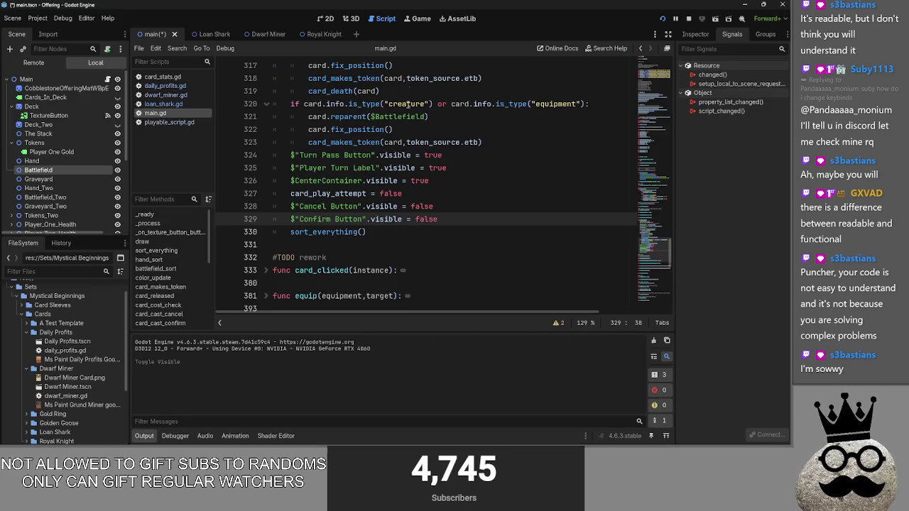
Expand card_cast_cancel in main.gd to read it, then fold it back up
scroll(419, 229, up, 5)
scroll(418, 229, up, 3)
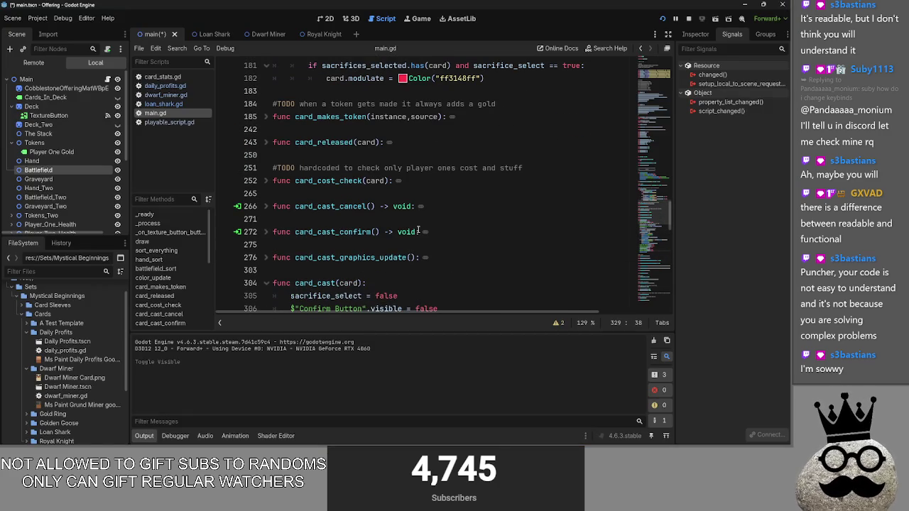
click(268, 205)
click(268, 206)
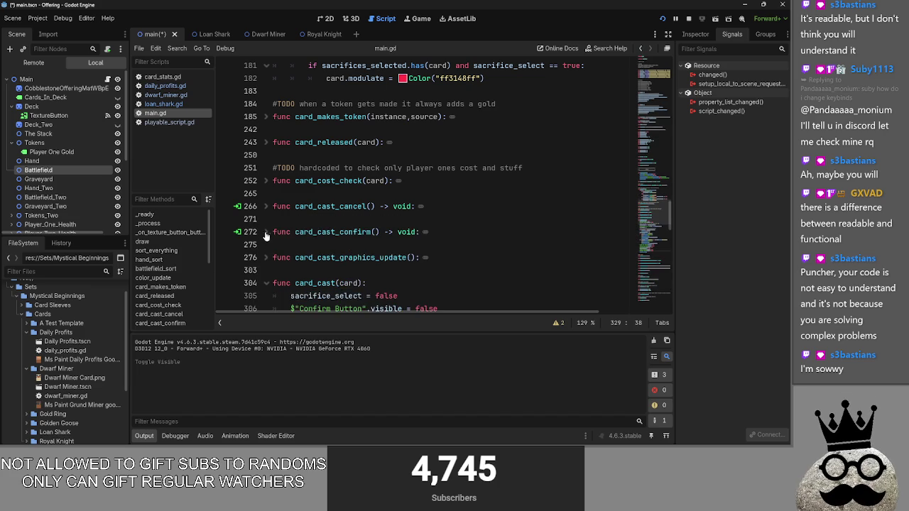
click(266, 206)
click(517, 223)
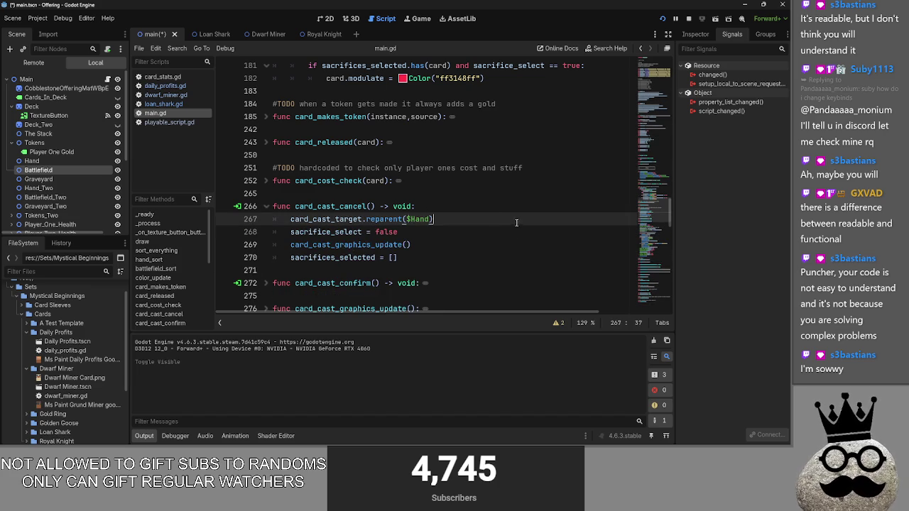
click(266, 208)
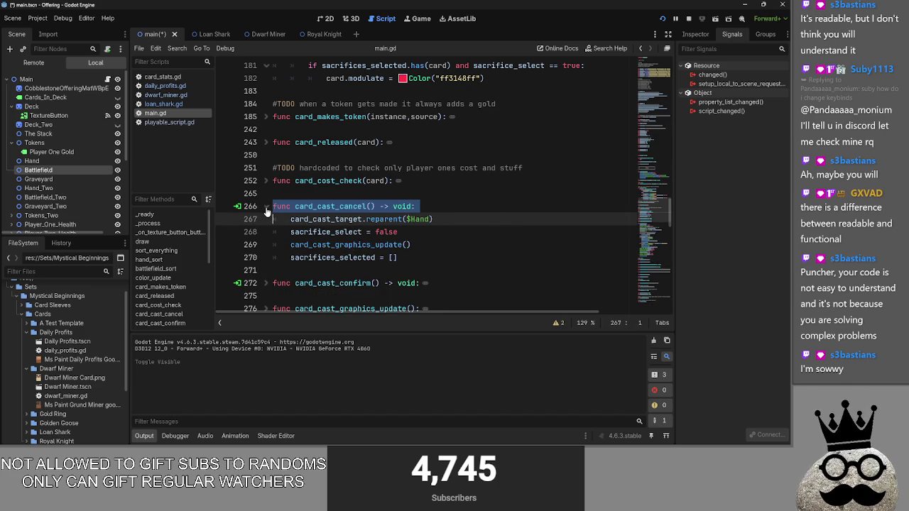
click(264, 207)
click(298, 191)
Scroll through the card_cast function's body, then collapse card_cast
scroll(441, 217, down, 5)
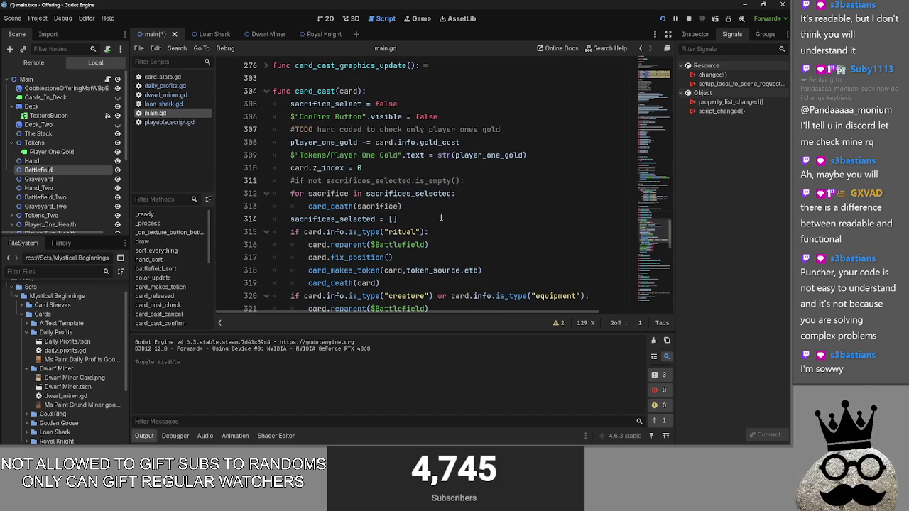
click(385, 78)
scroll(398, 178, down, 3)
scroll(405, 213, up, 3)
scroll(418, 275, down, 4)
scroll(418, 275, up, 4)
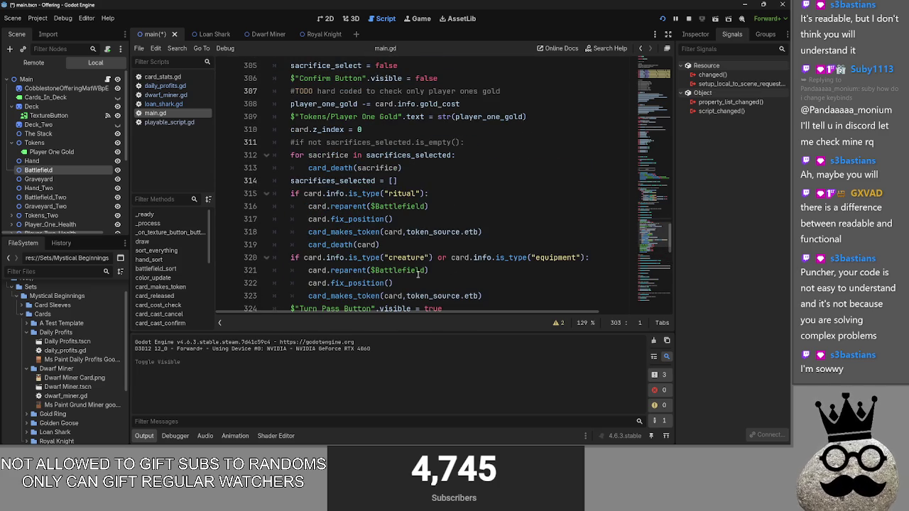
scroll(374, 270, down, 3)
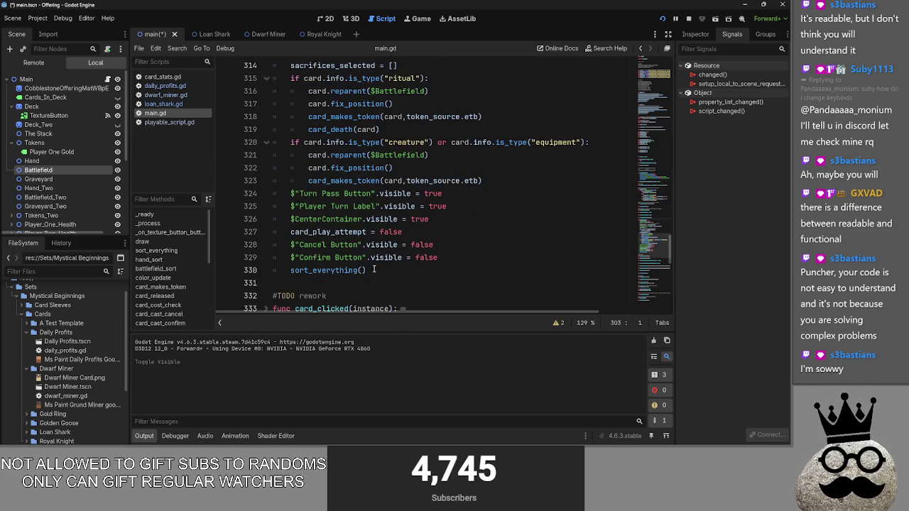
scroll(367, 270, up, 3)
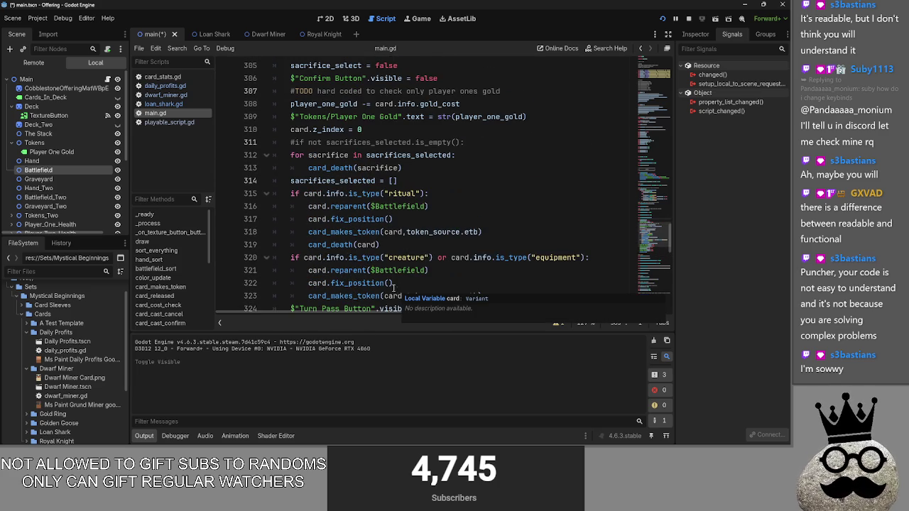
scroll(395, 288, down, 4)
scroll(266, 177, up, 6)
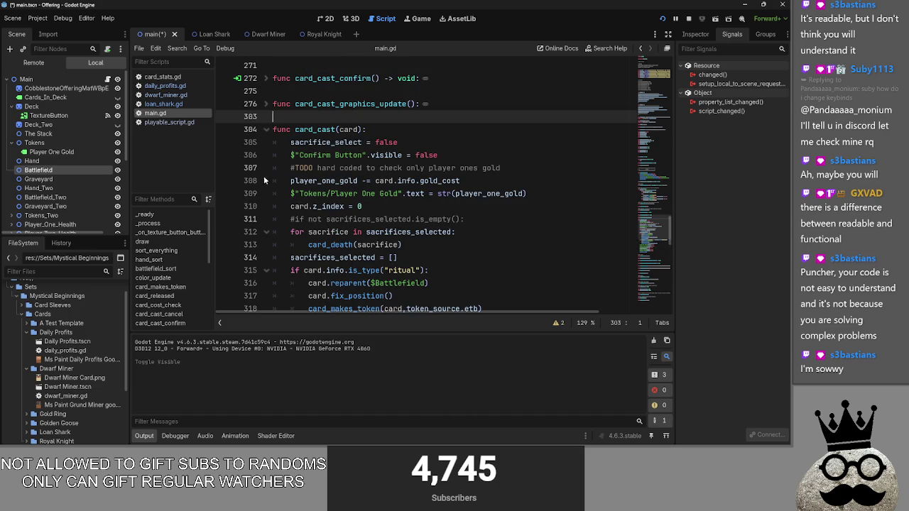
click(265, 130)
Peek inside card_clicked, then bring the running Offering (DEBUG) game to the front
click(333, 151)
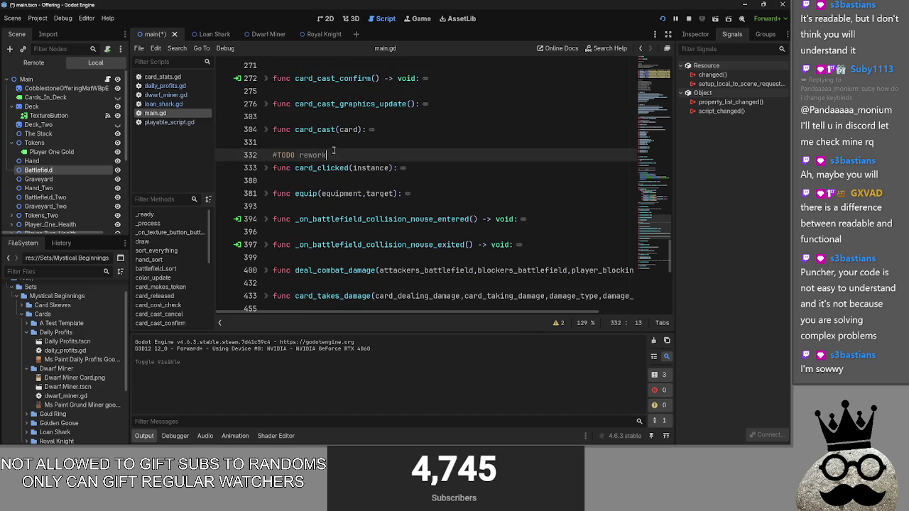
click(268, 168)
click(268, 168)
click(380, 143)
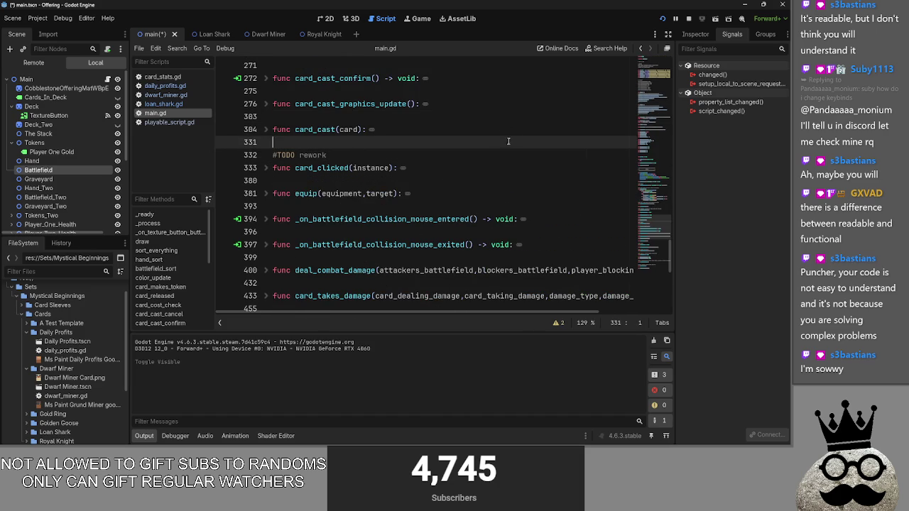
key(alt+Tab)
key(alt+Tab)
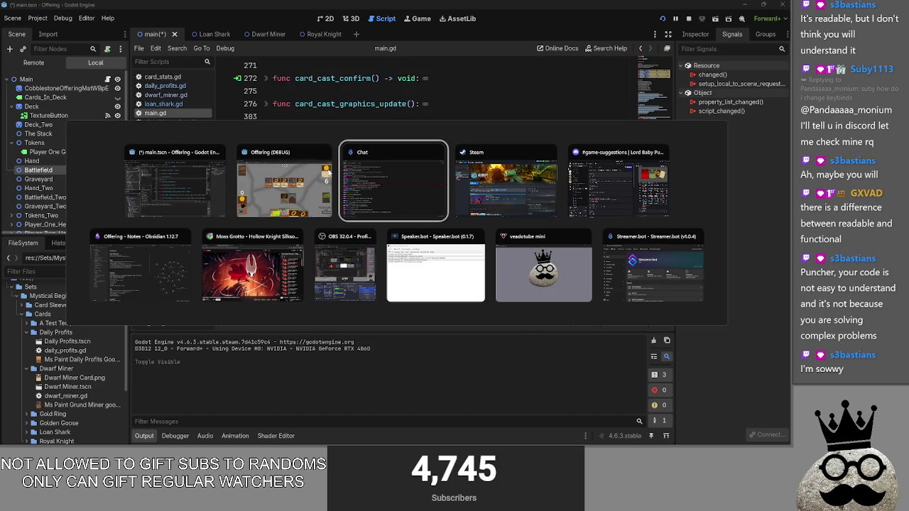
click(310, 194)
Drag ring and miner cards from the hand onto the battlefield
mouse_move(478, 423)
mouse_down()
mouse_move(511, 263)
mouse_move(469, 387)
mouse_up()
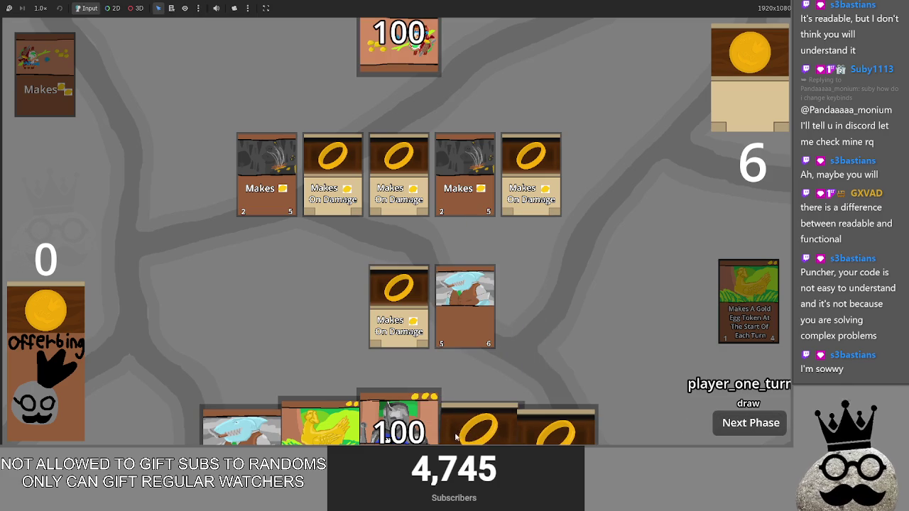
mouse_move(483, 419)
mouse_down()
mouse_move(518, 256)
mouse_move(461, 370)
mouse_up()
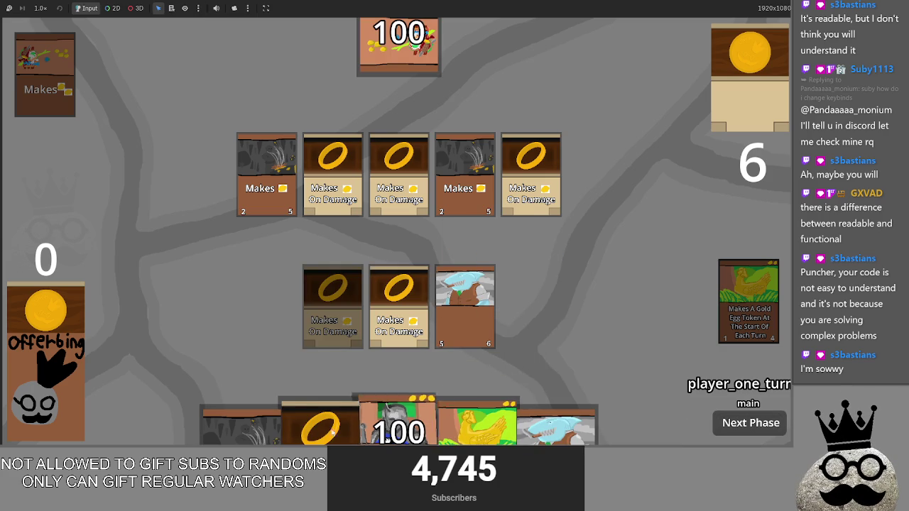
drag(558, 427, 572, 278)
mouse_move(320, 422)
mouse_down()
mouse_move(341, 263)
mouse_move(420, 421)
mouse_up()
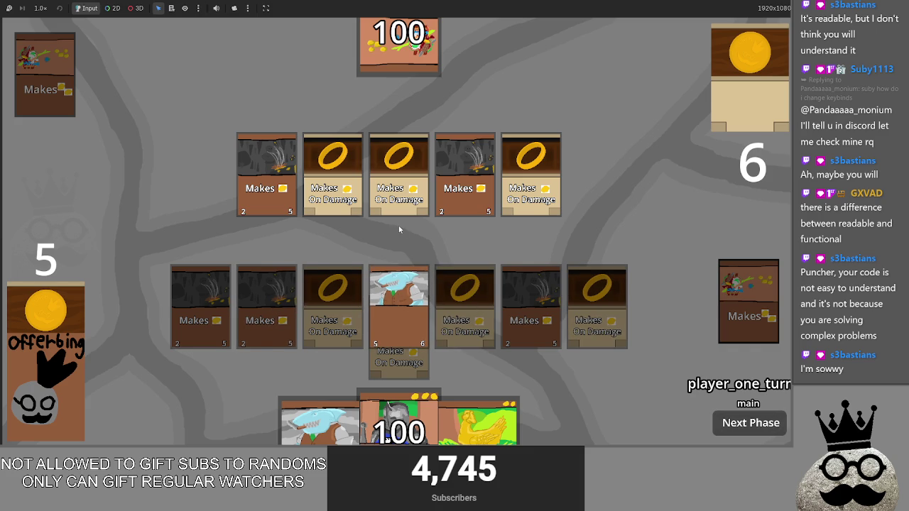
Cast the shark card by sacrificing two board cards, draw two cards, then stop the game with F8
click(342, 338)
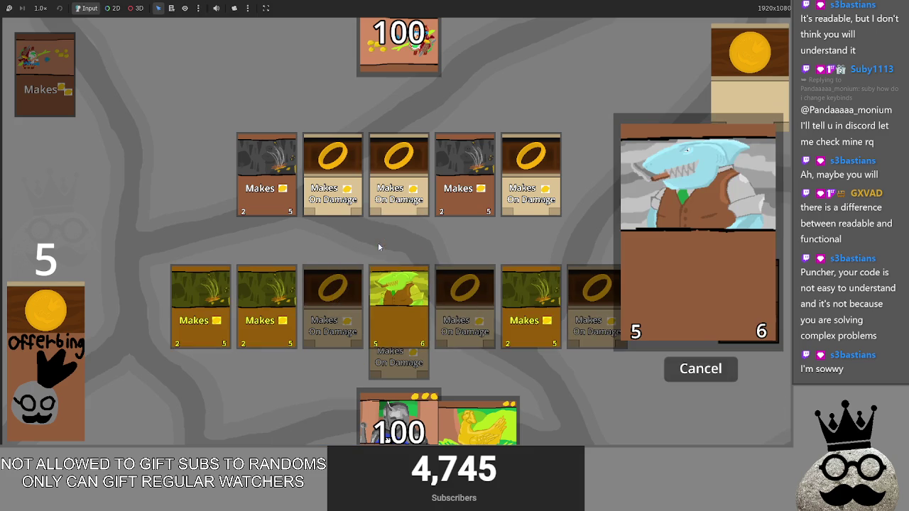
click(380, 315)
click(267, 313)
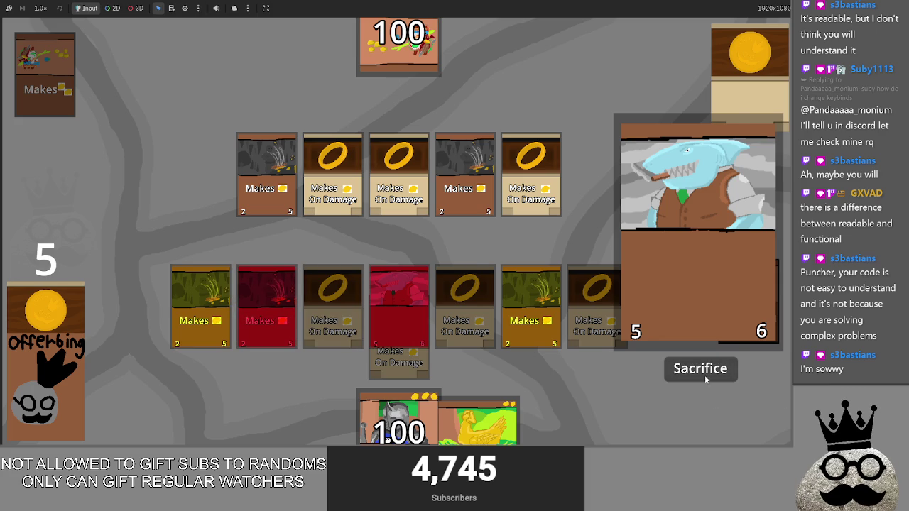
click(705, 375)
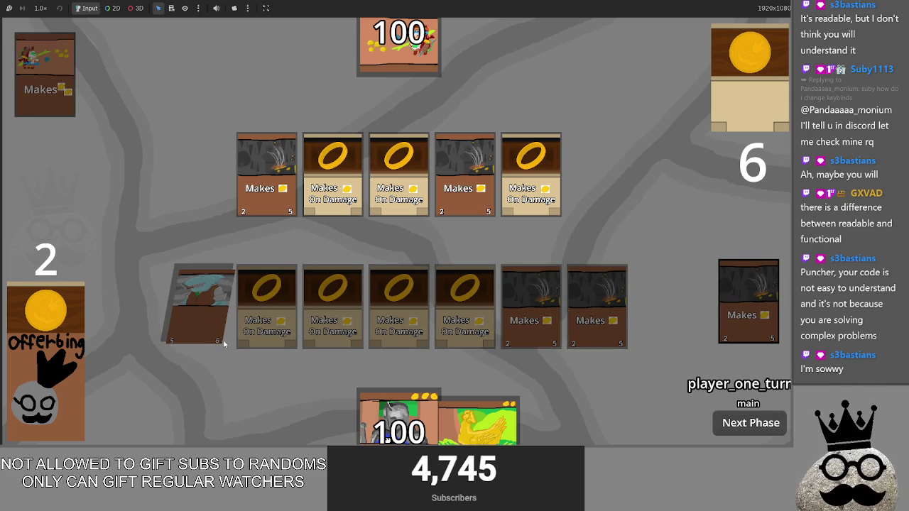
click(52, 382)
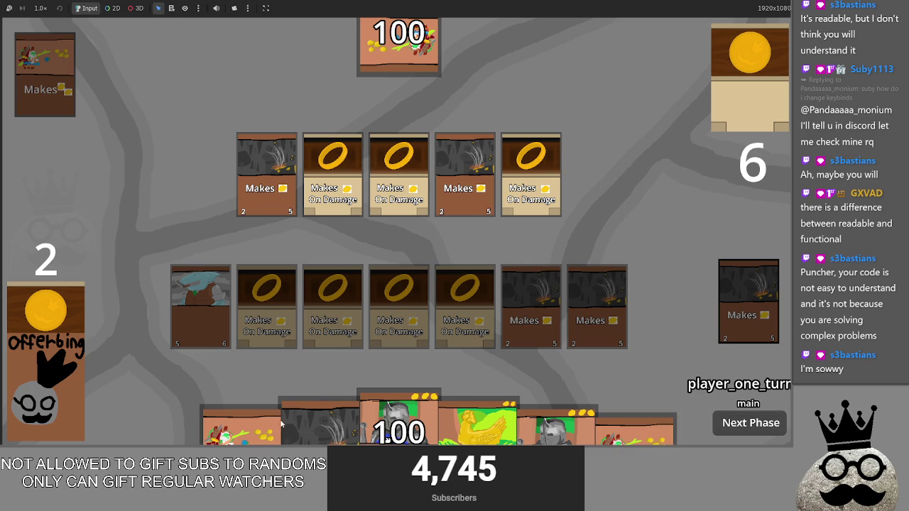
key(F8)
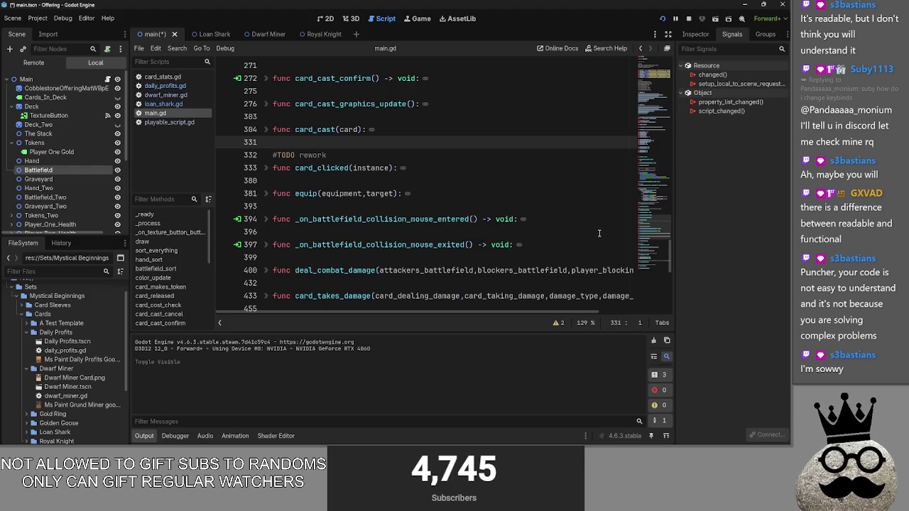
Fold and unfold color_update, then start and delete an unfinished 'if turn' line below line 178
scroll(329, 206, up, 5)
scroll(329, 206, up, 4)
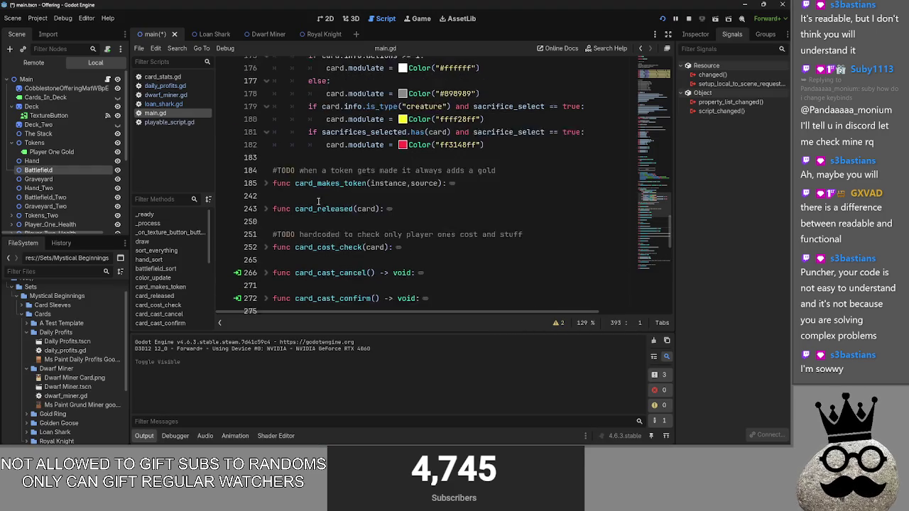
click(266, 116)
click(274, 91)
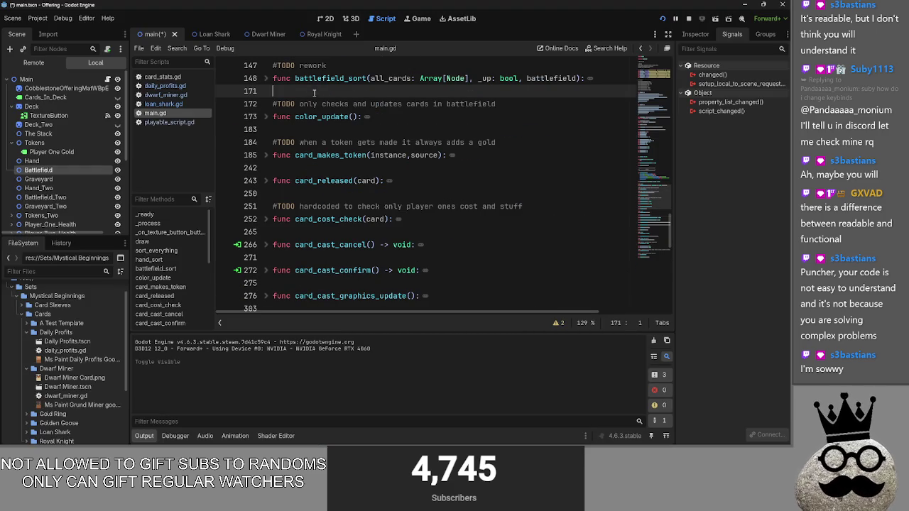
click(266, 117)
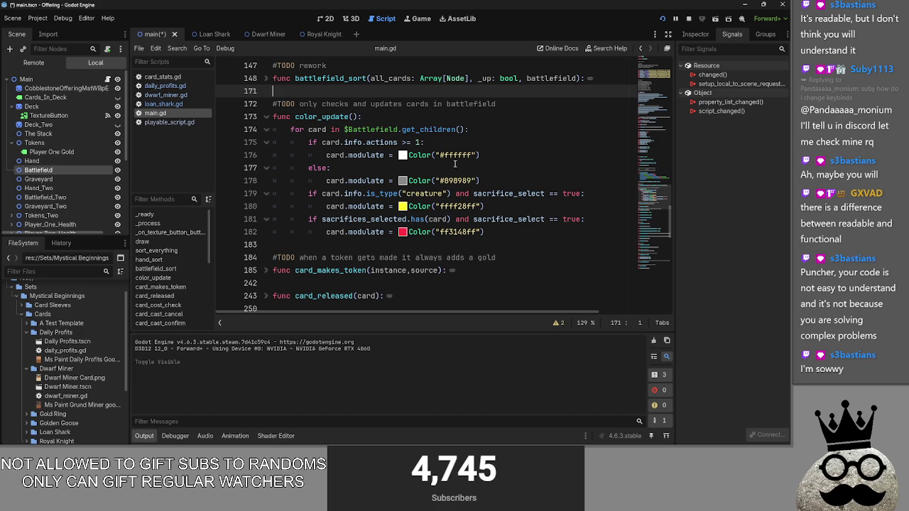
click(563, 180)
key(Return)
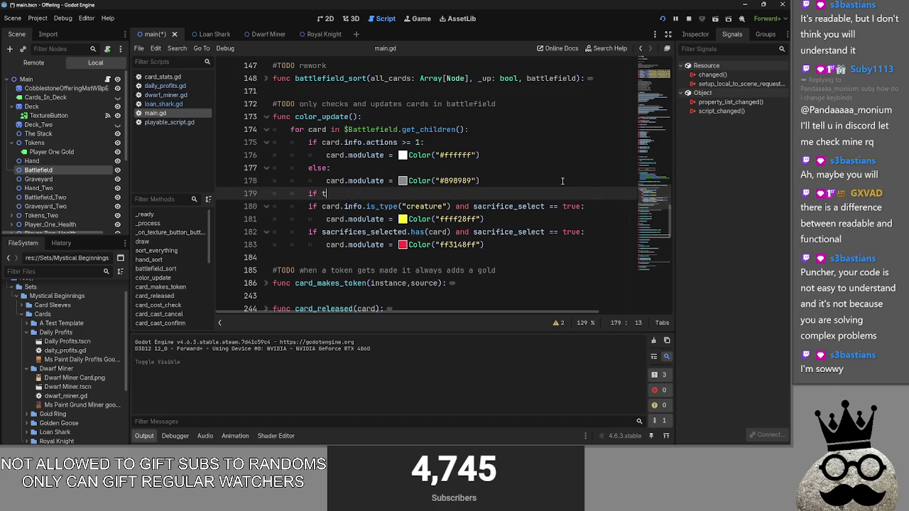
text(urn)
key(BackSpace)
key(BackSpace)
key(BackSpace)
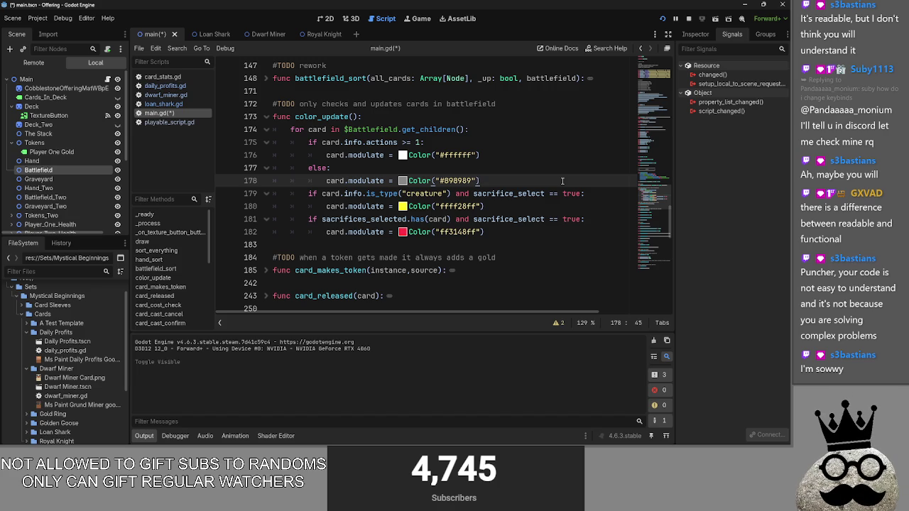
Check the color_update() call at line 125 and open a new line inside color_update's definition
scroll(549, 189, up, 4)
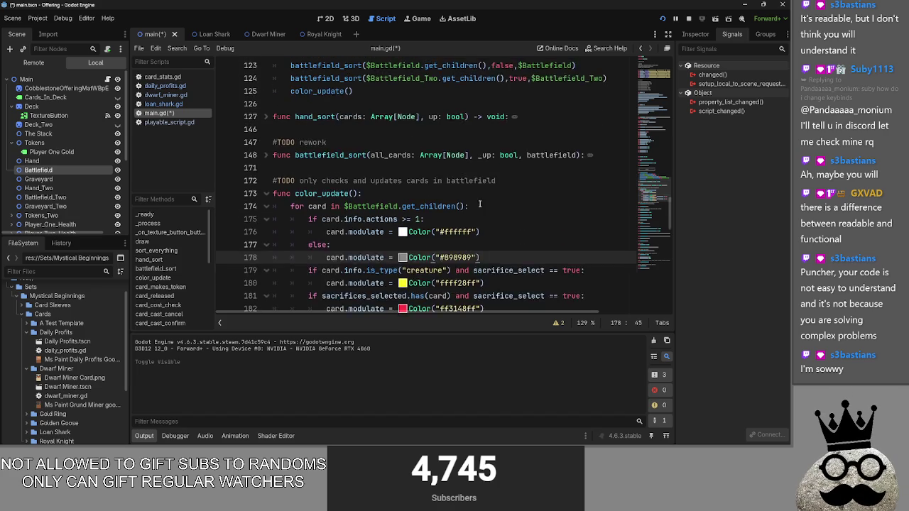
click(351, 169)
scroll(395, 231, up, 15)
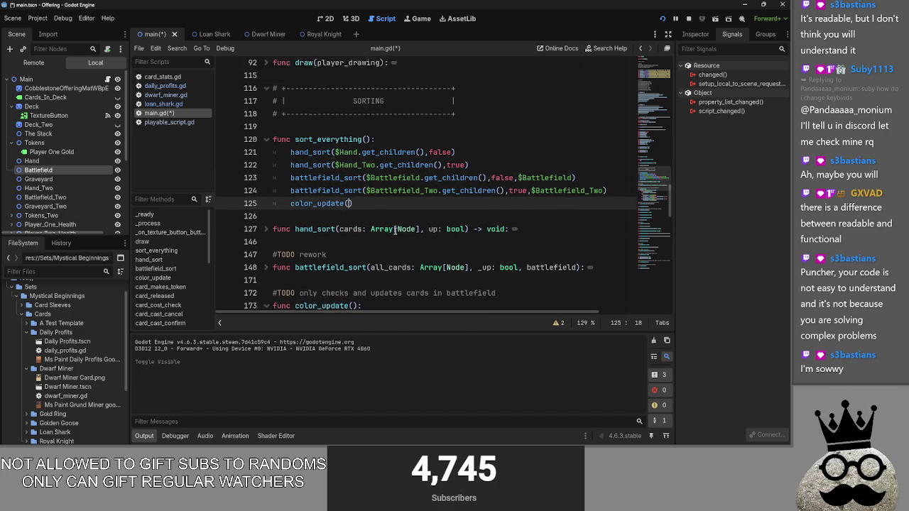
scroll(396, 231, down, 15)
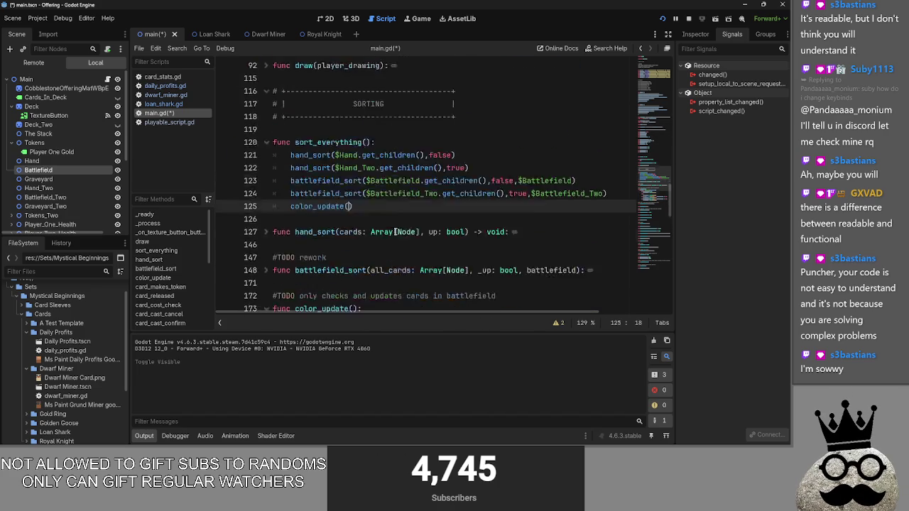
click(395, 155)
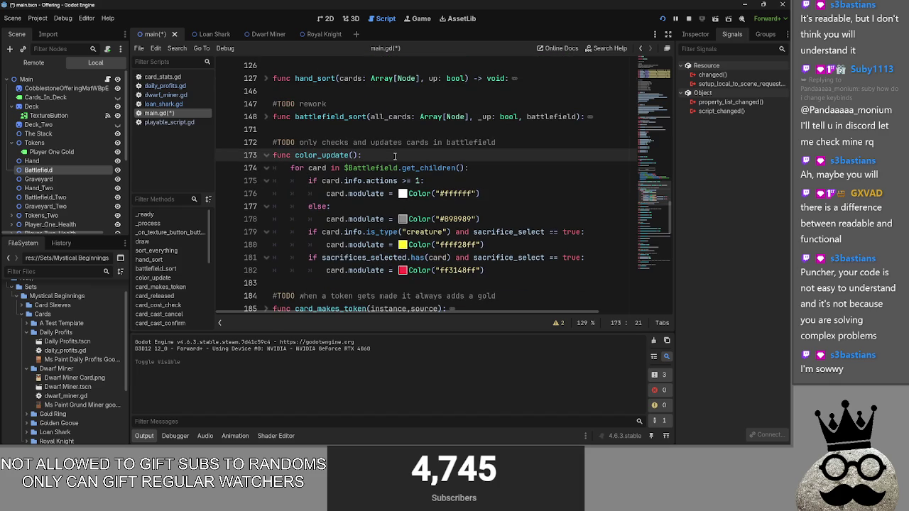
key(Return)
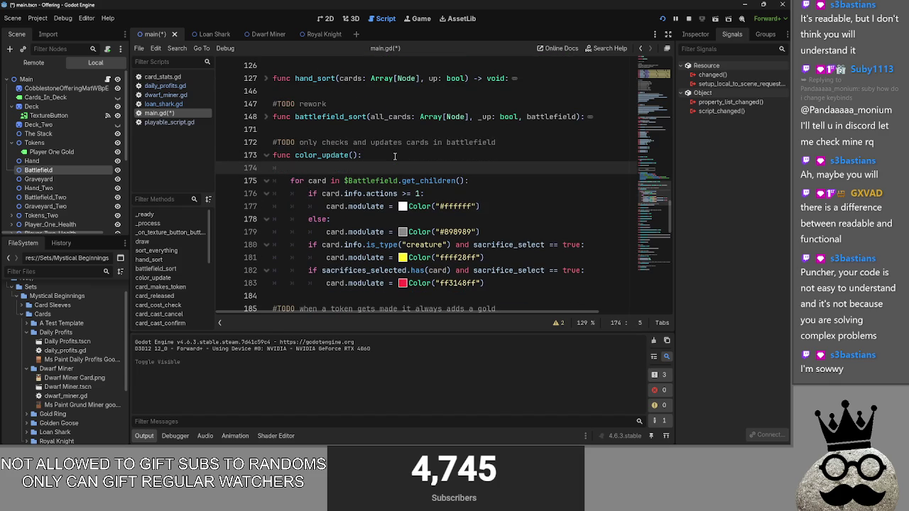
Type the condition current_turn = players_turn.one using autocomplete
text(ifcurrent_turn)
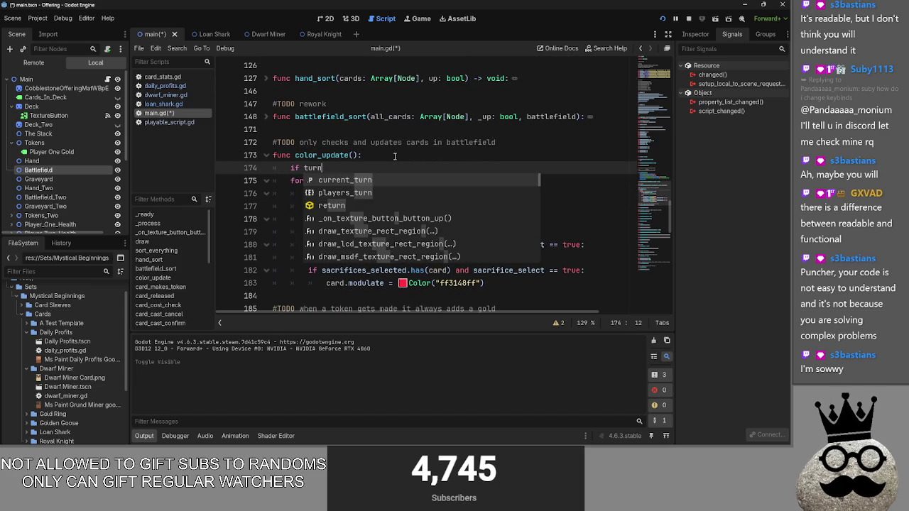
key(Return)
text(=)
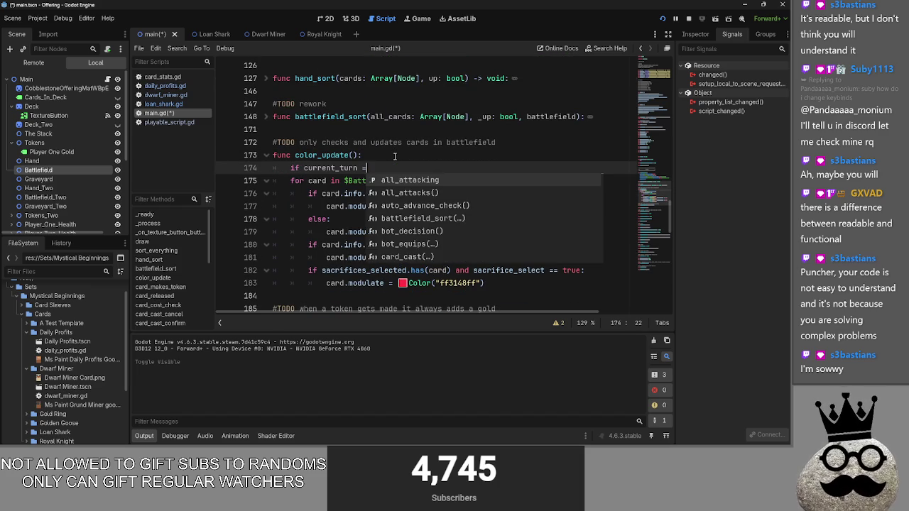
text(p)
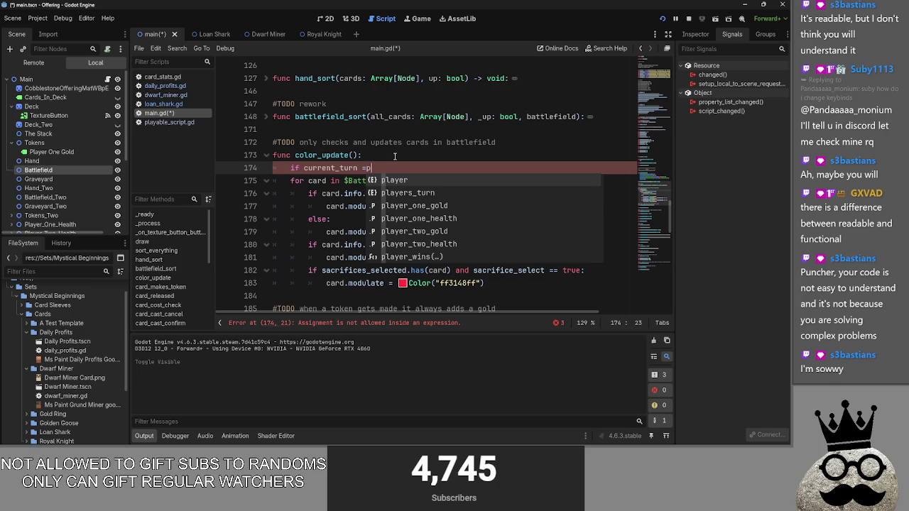
key(Down)
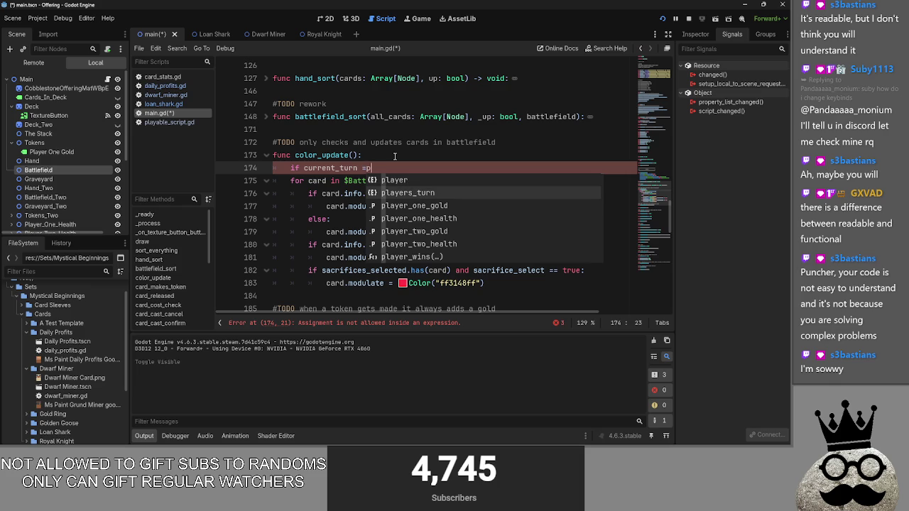
key(Return)
text(,)
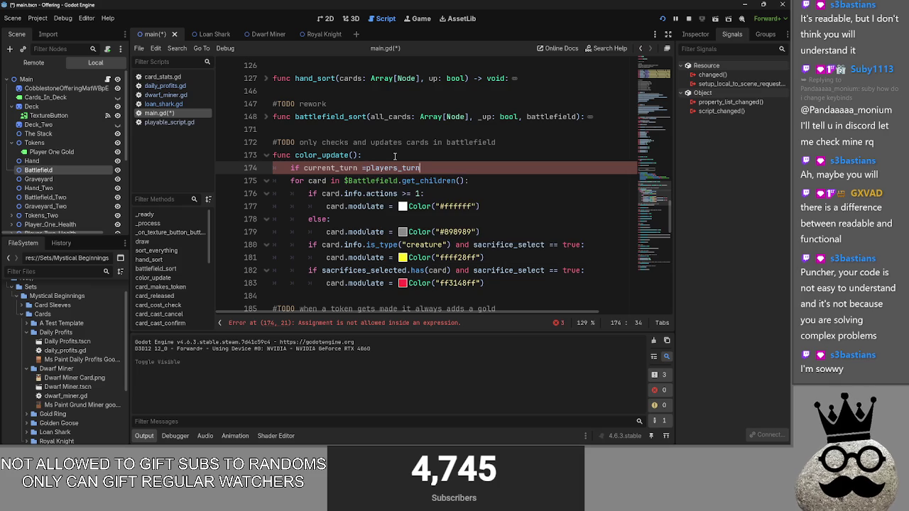
key(BackSpace)
text(.)
key(BackSpace)
text(.o)
key(Return)
Make the comparison '==' and open an indented line for the if body
click(370, 168)
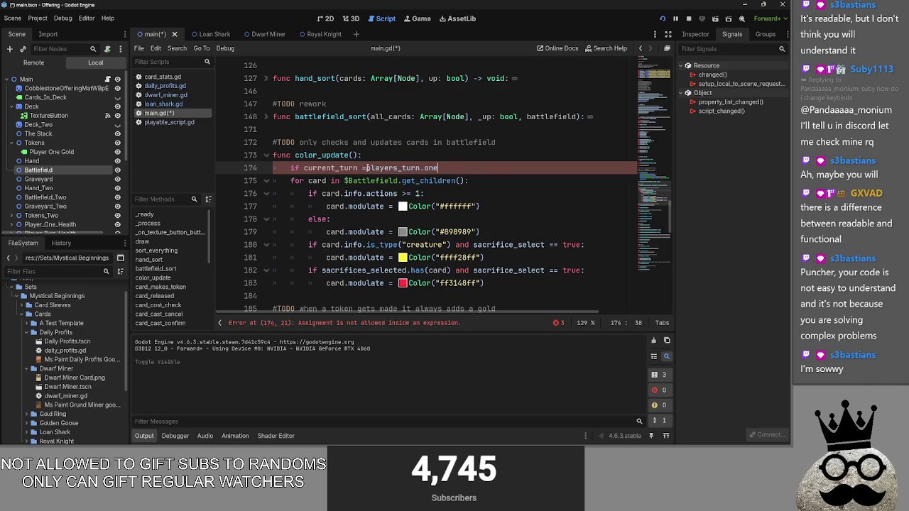
click(503, 162)
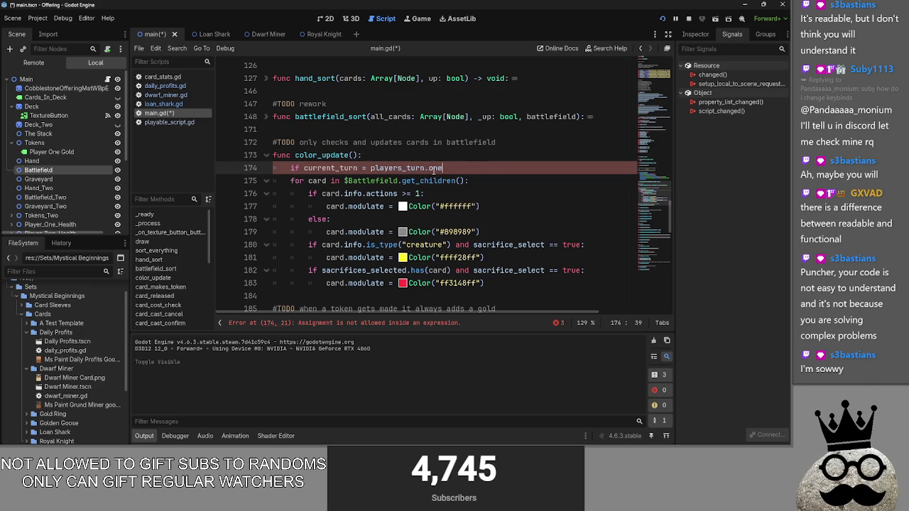
text(=)
click(465, 168)
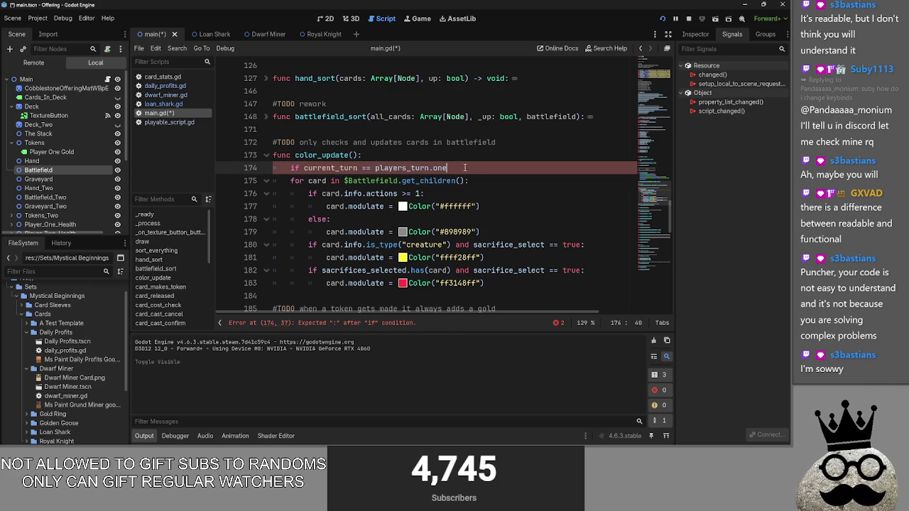
text(:)
key(Return)
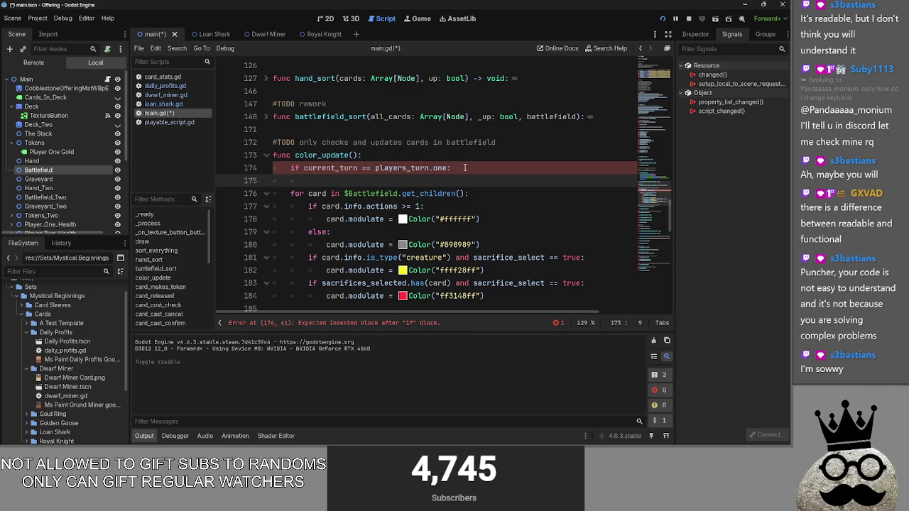
Add a 'var battlefield' declaration line above the if condition
click(452, 158)
key(Return)
text(var b)
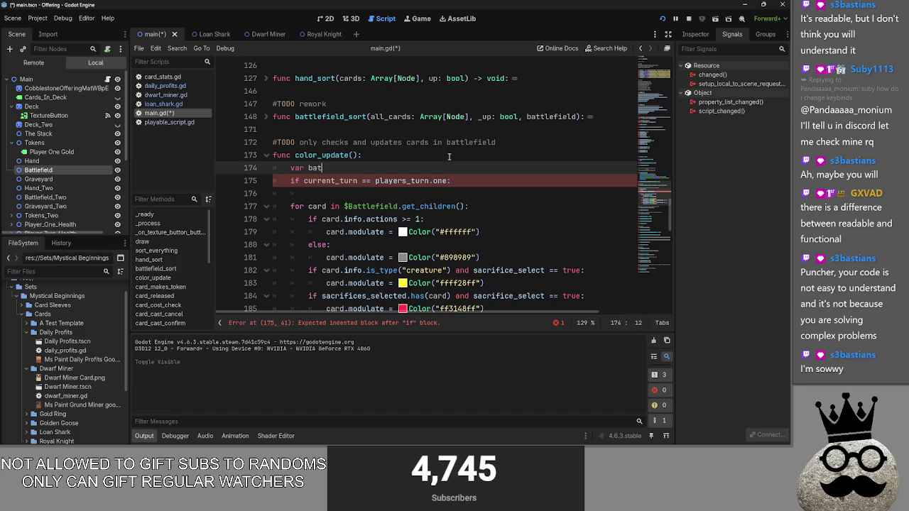
key(BackSpace)
drag(69, 169, 327, 171)
double_click(341, 168)
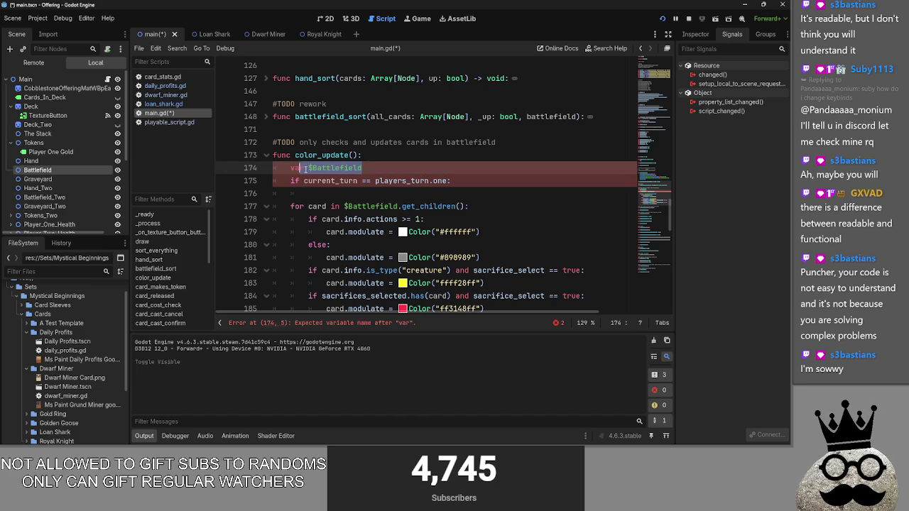
text(Ba)
key(BackSpace)
key(BackSpace)
key(BackSpace)
text(pa)
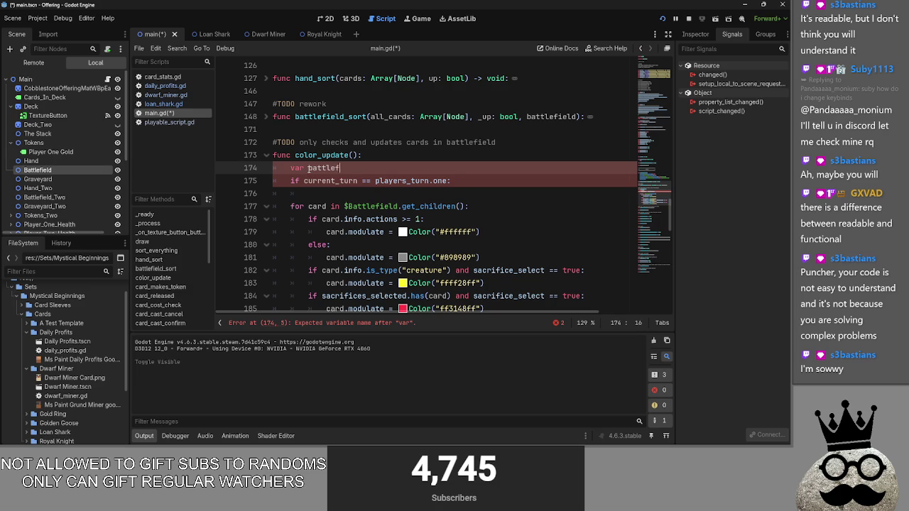
Add an else: branch and set battlefield = $Battlefield in the if branch
click(324, 193)
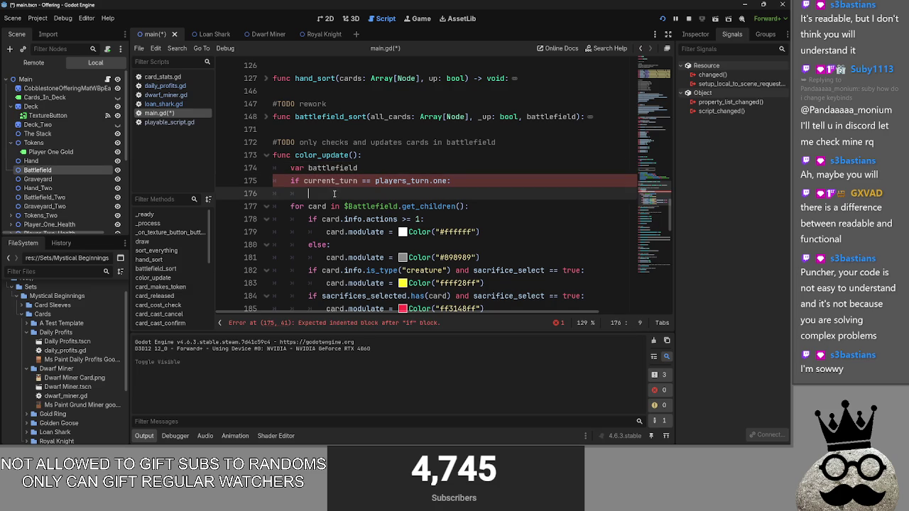
key(Return)
text(el)
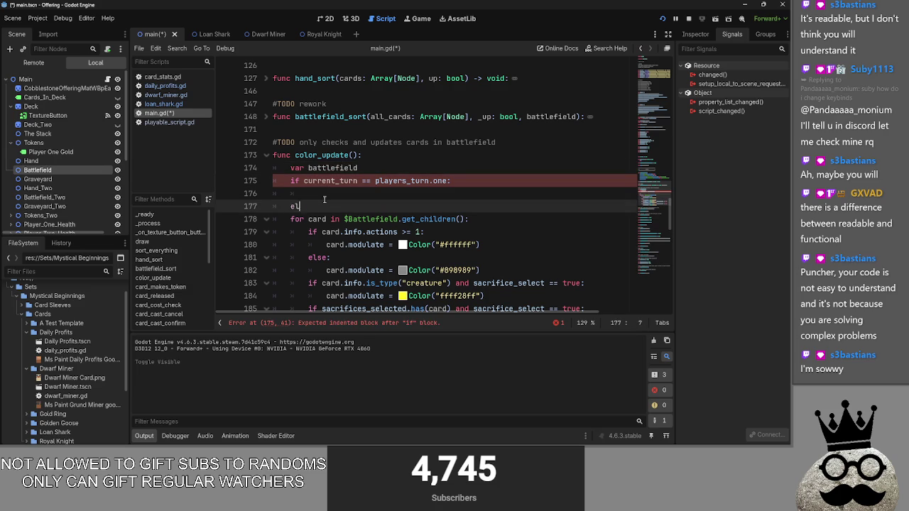
text(se:)
key(Return)
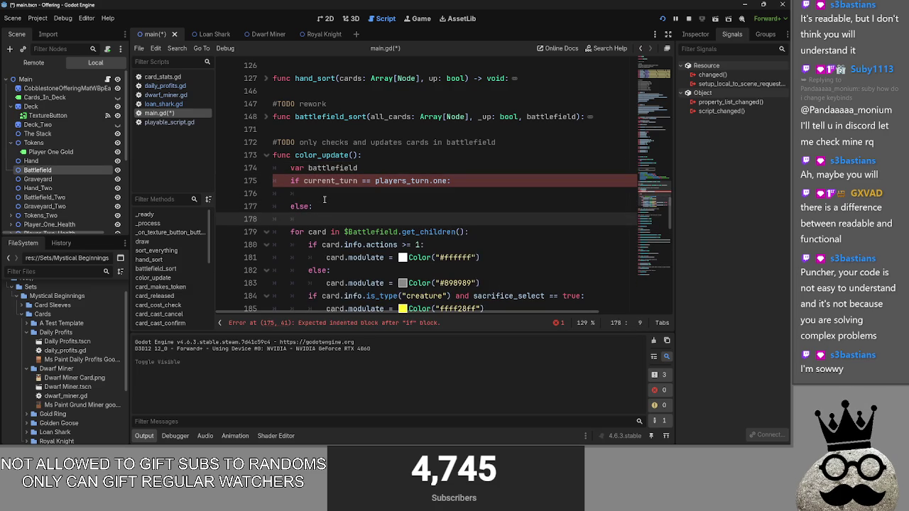
click(324, 198)
mouse_move(32, 171)
mouse_down()
mouse_move(334, 188)
mouse_move(310, 193)
mouse_up()
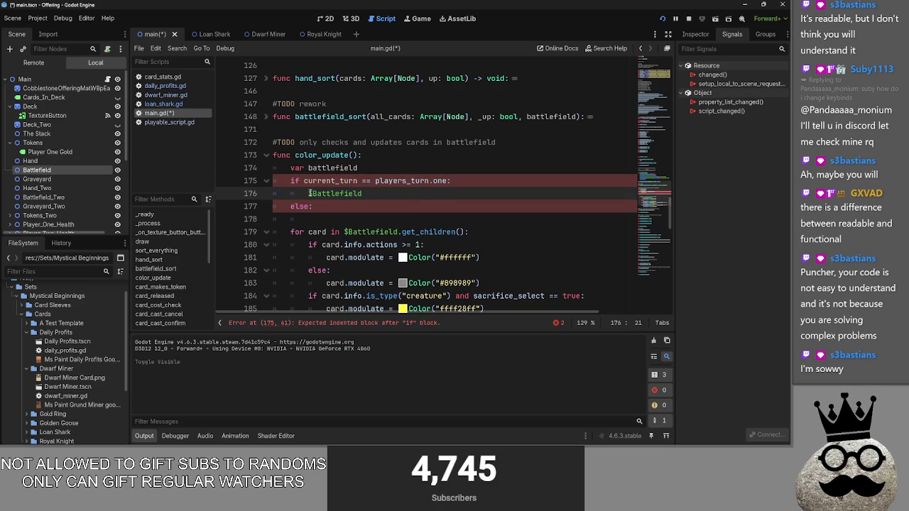
click(310, 193)
text(battle)
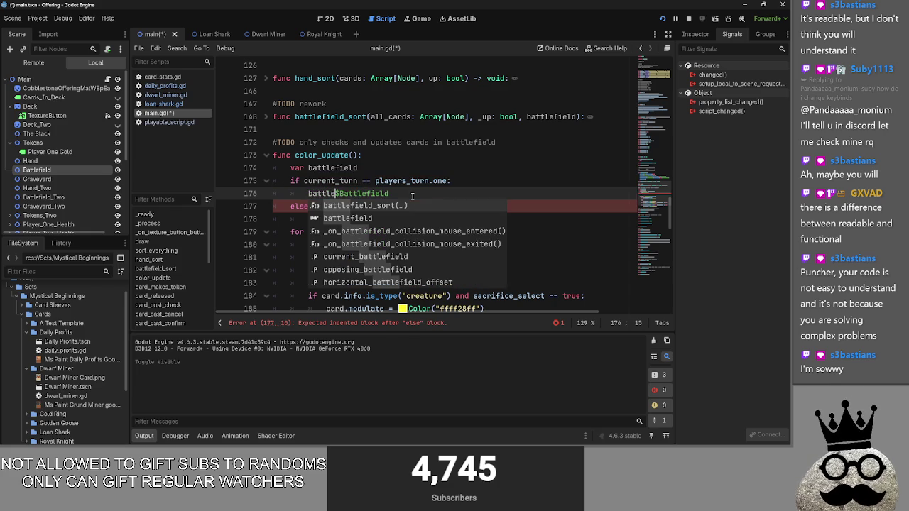
text(field ==)
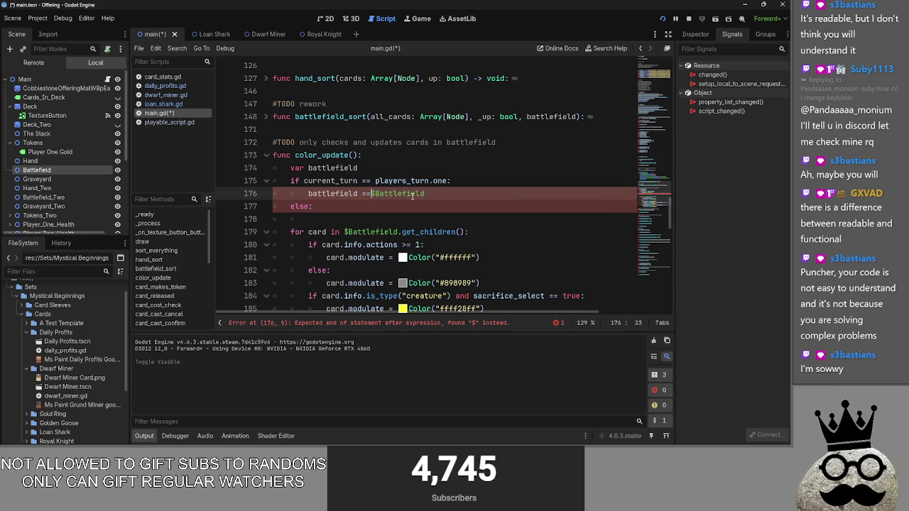
key(BackSpace)
drag(306, 193, 370, 193)
Under else, assign battlefield = $Battlefield_Two by dragging the node from the Scene dock
click(358, 207)
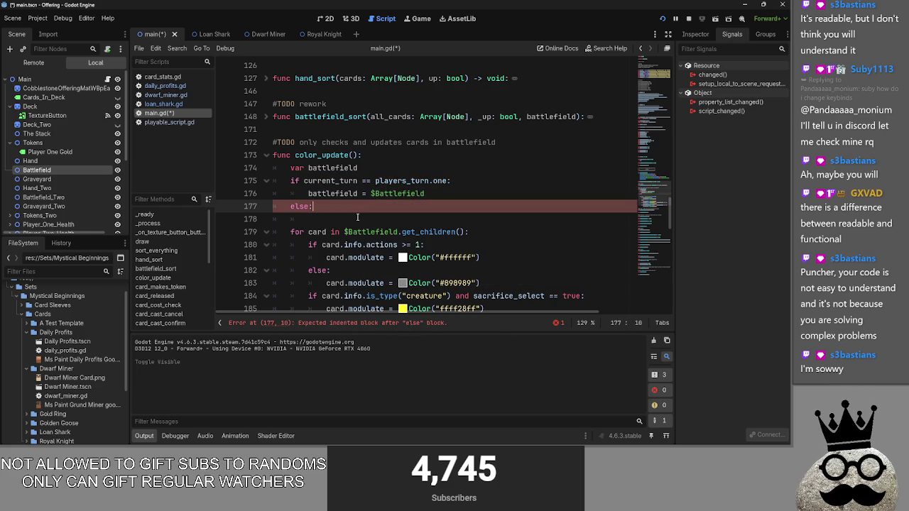
key(Return)
text(battlefield =)
drag(39, 196, 369, 219)
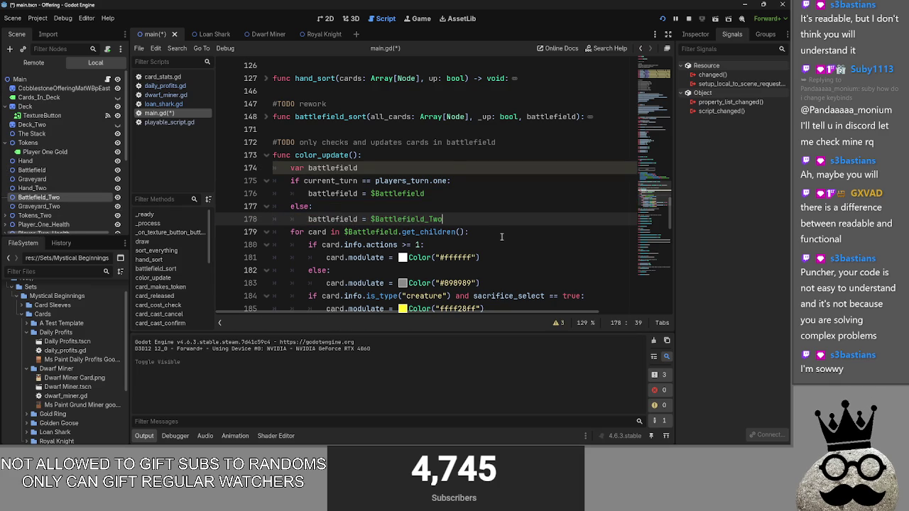
click(366, 169)
Highlight the uses of battlefield in color_update and check the script's warnings list
click(409, 172)
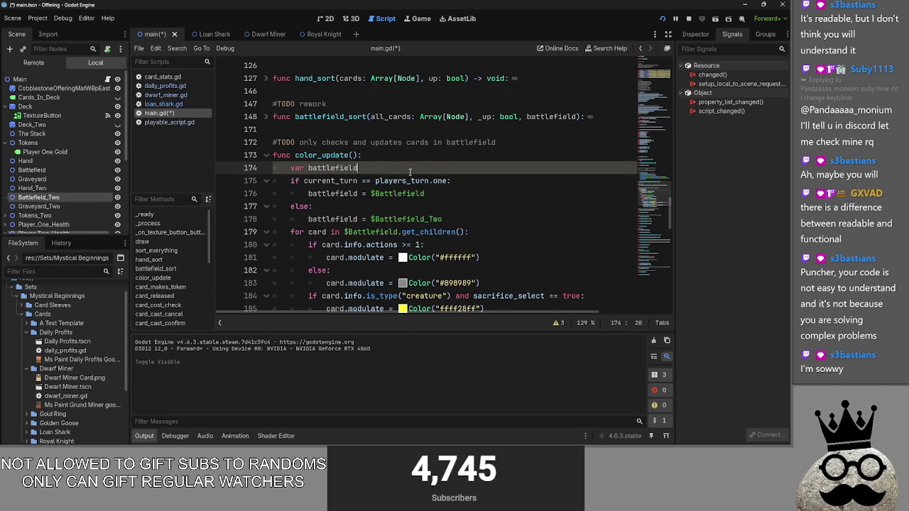
scroll(362, 192, down, 2)
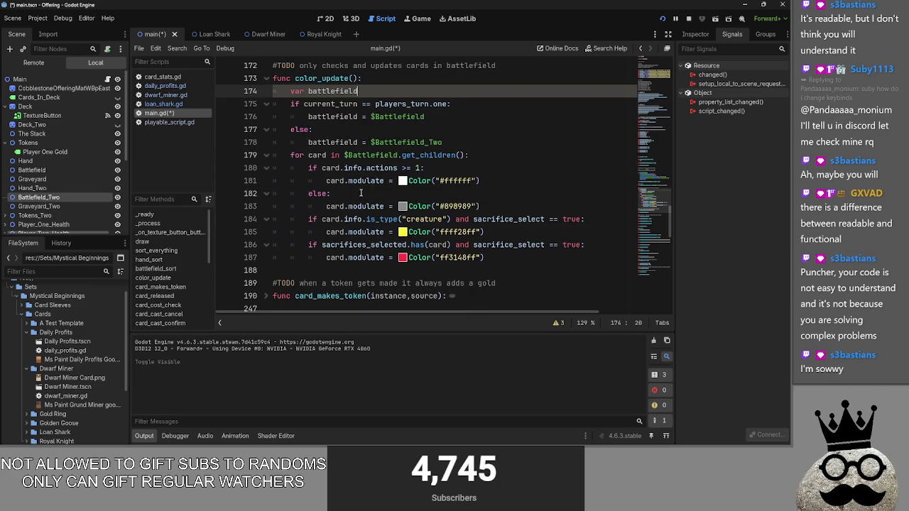
scroll(361, 192, up, 2)
double_click(318, 232)
click(334, 232)
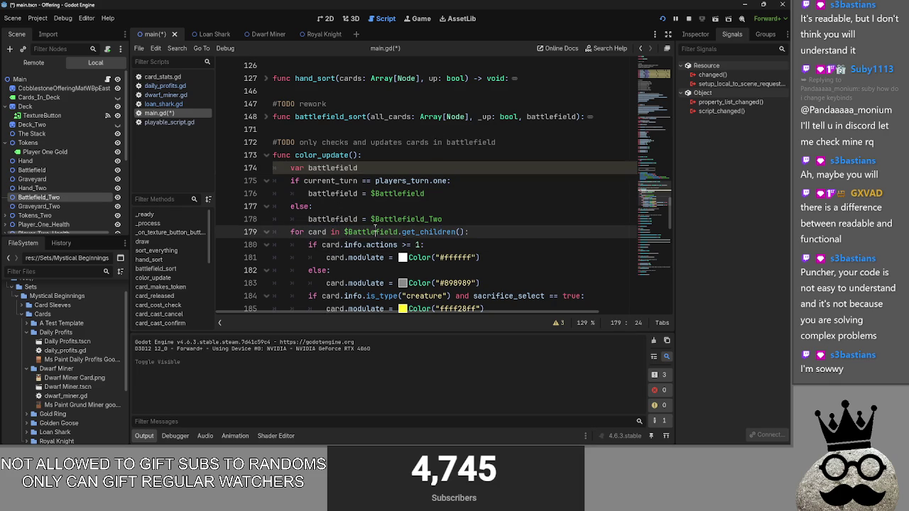
double_click(347, 169)
click(403, 164)
click(557, 322)
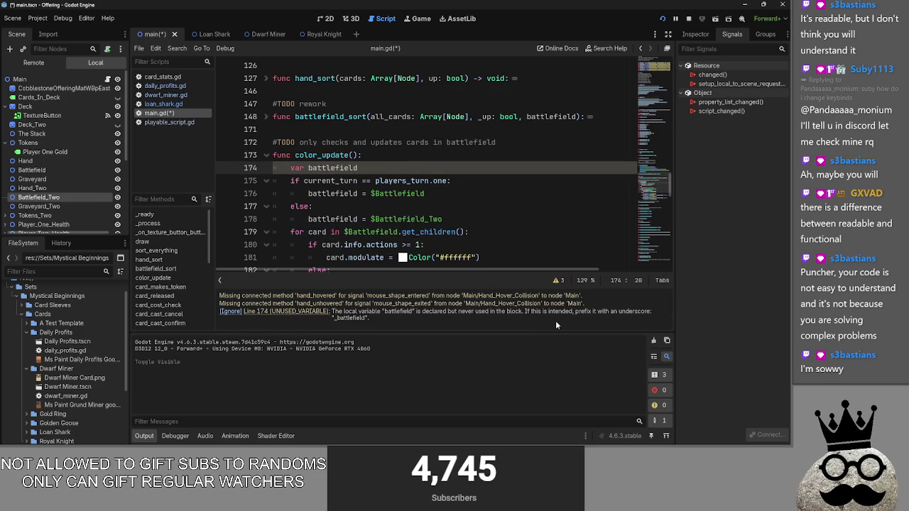
click(559, 282)
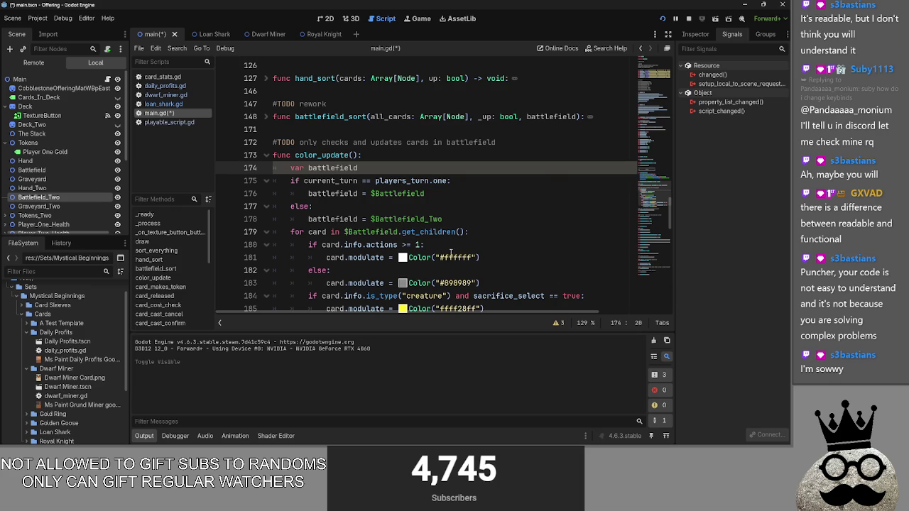
Replace $Battlefield in the for loop with battlefield, then stop the running game
click(356, 233)
drag(398, 234, 349, 234)
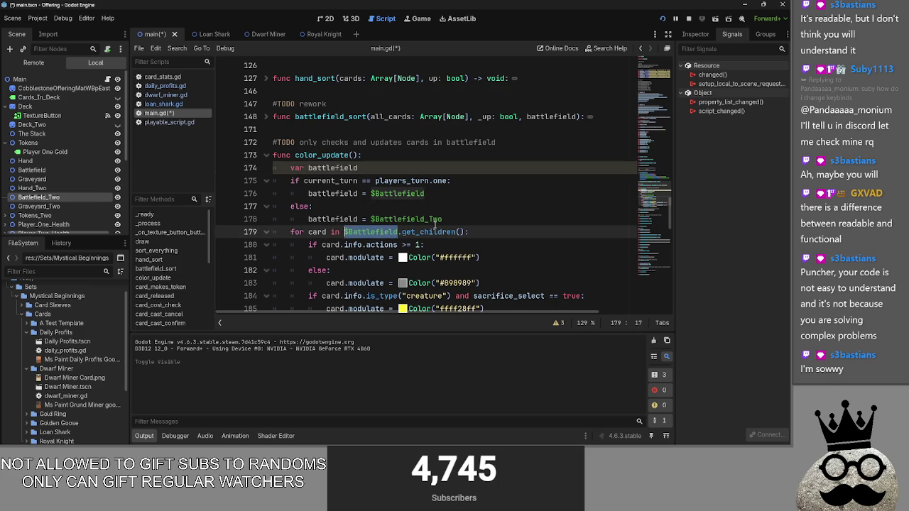
text(batt)
key(Return)
click(540, 223)
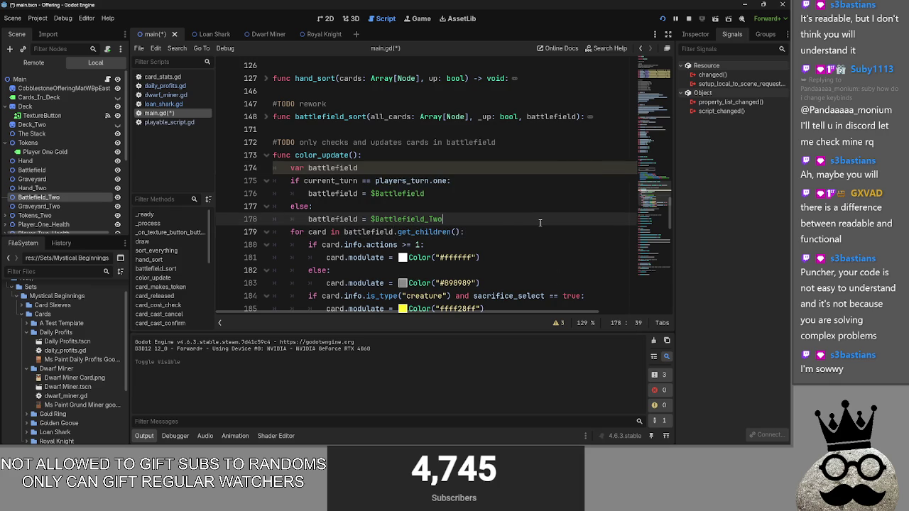
click(686, 19)
key(Up)
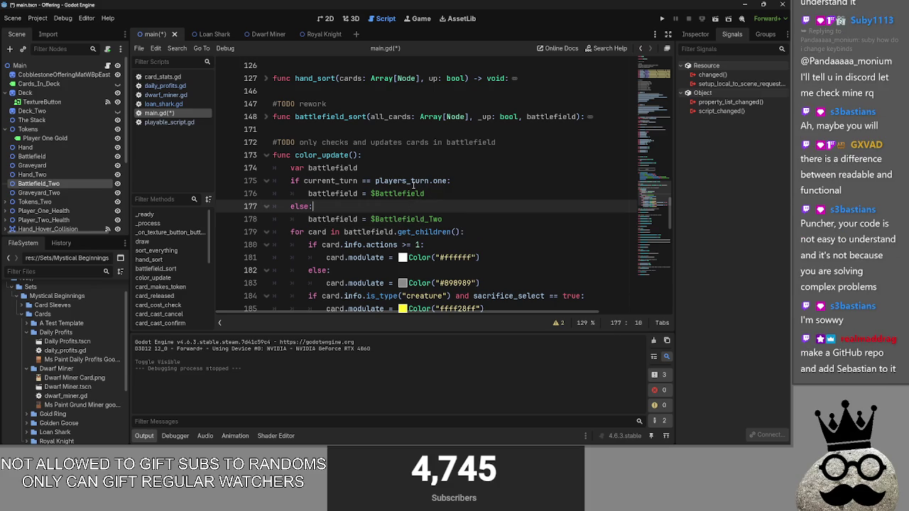
Peek inside battlefield_sort, then fold and reopen color_update to reread it
mouse_move(413, 186)
click(485, 194)
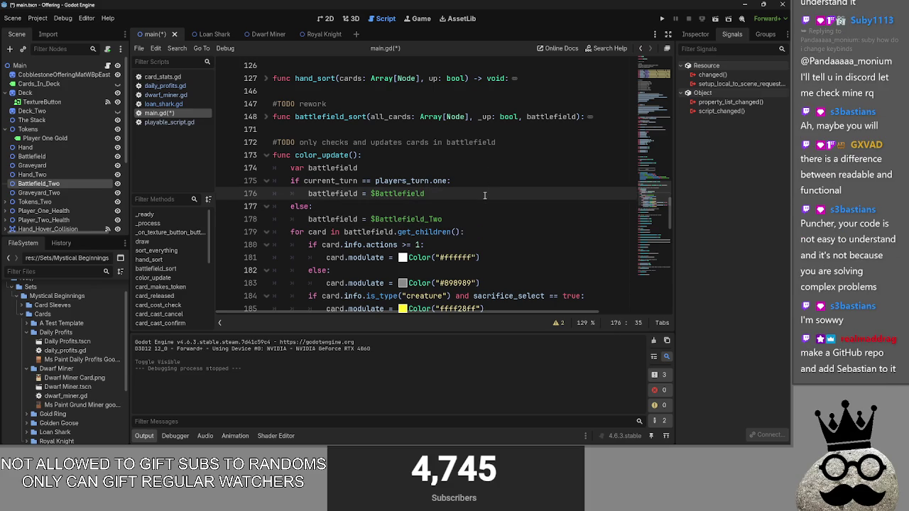
scroll(484, 194, down, 3)
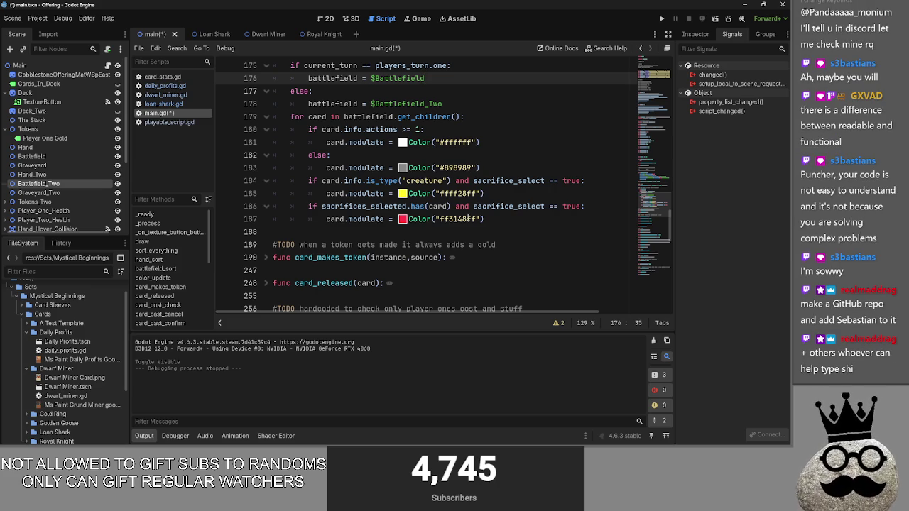
scroll(461, 219, down, 2)
scroll(454, 219, up, 3)
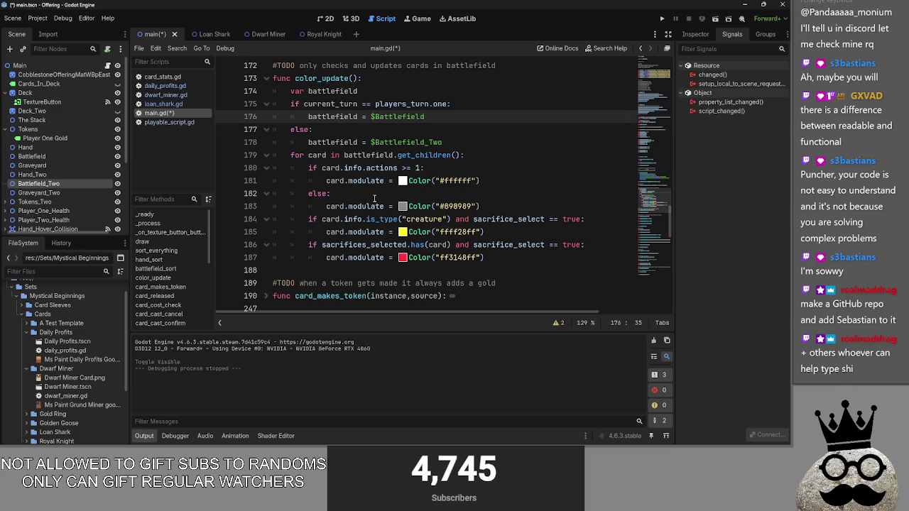
scroll(376, 195, up, 1)
click(266, 78)
click(266, 78)
click(266, 117)
click(268, 119)
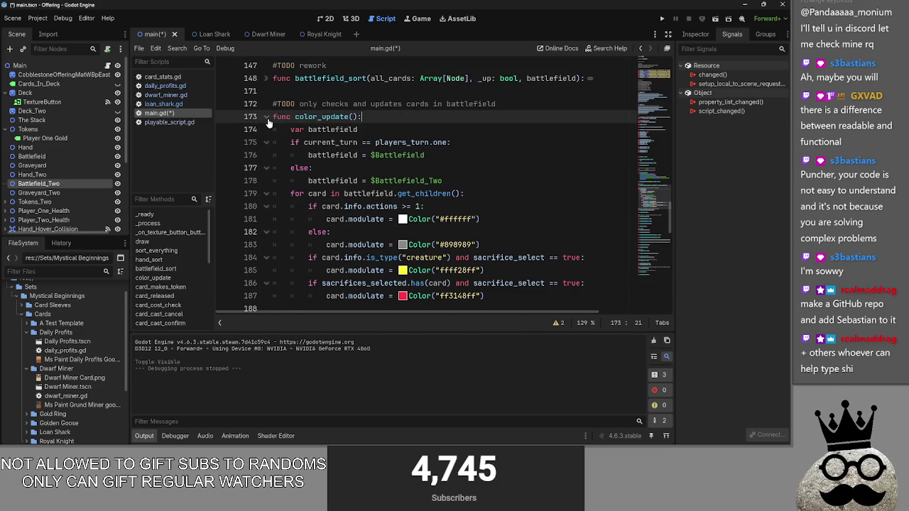
Expand and collapse card_makes_token and card_released to review their bodies
scroll(268, 122, down, 4)
click(265, 182)
click(265, 183)
click(265, 206)
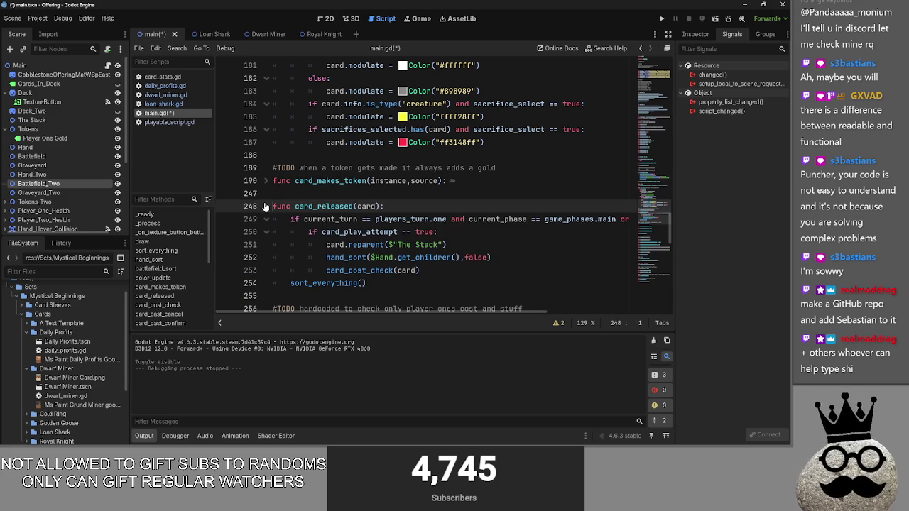
click(265, 206)
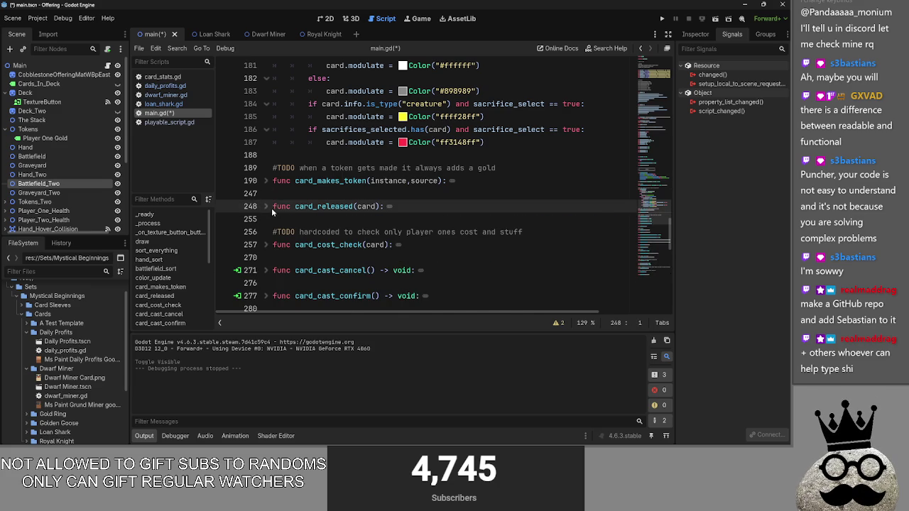
click(266, 206)
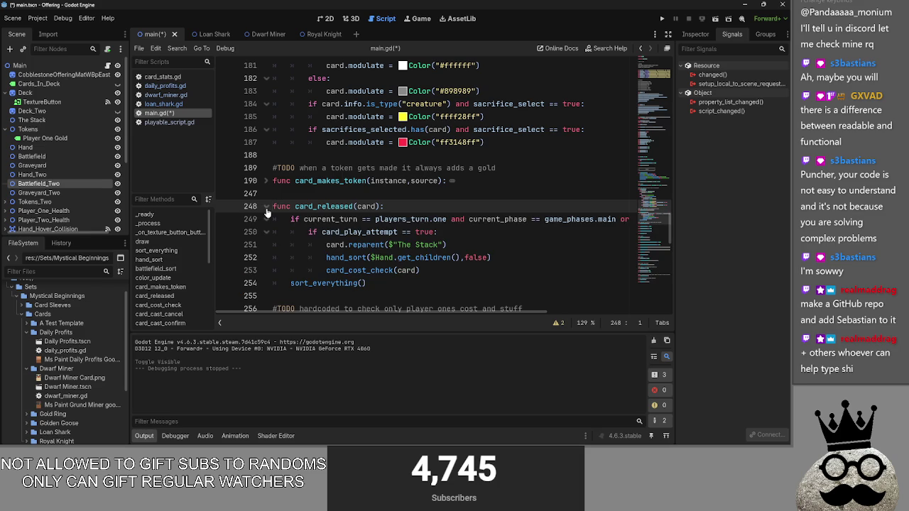
click(266, 211)
Expand card_makes_token and scroll through its token-creation code
scroll(265, 212, down, 3)
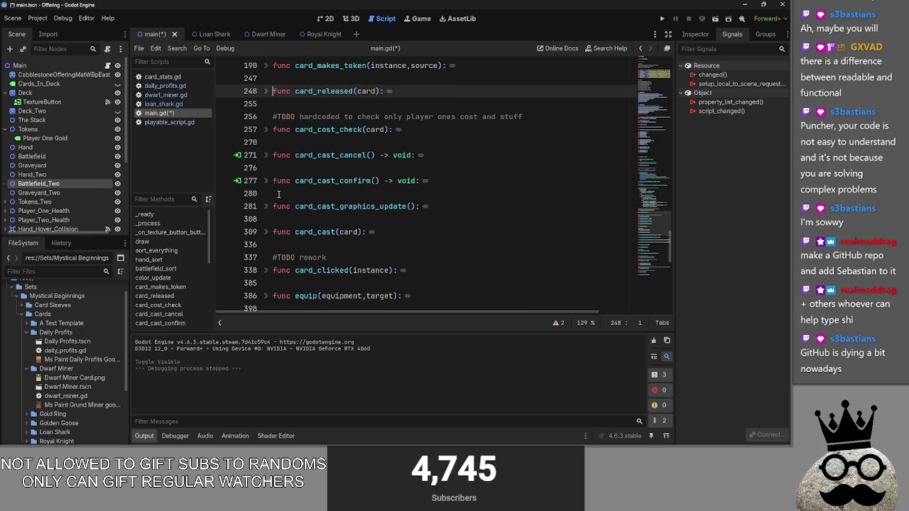
scroll(279, 194, up, 1)
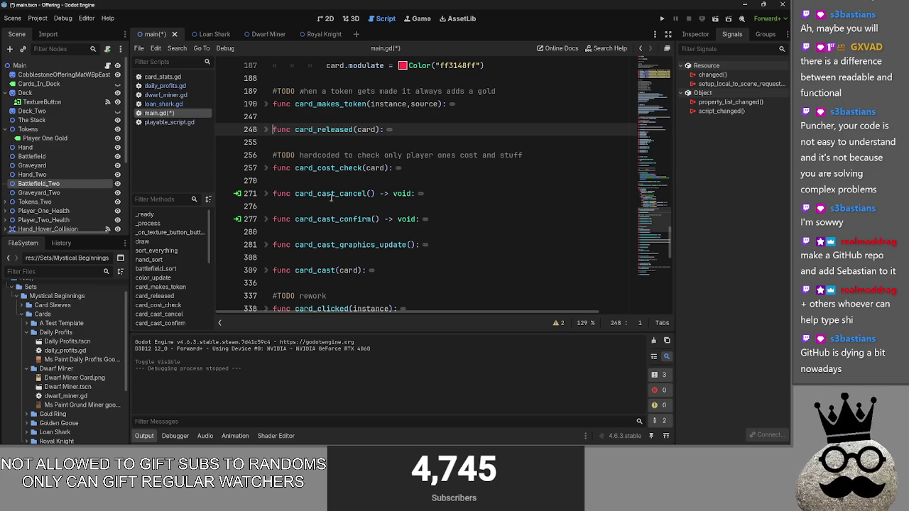
scroll(363, 201, up, 3)
scroll(364, 202, up, 1)
click(264, 258)
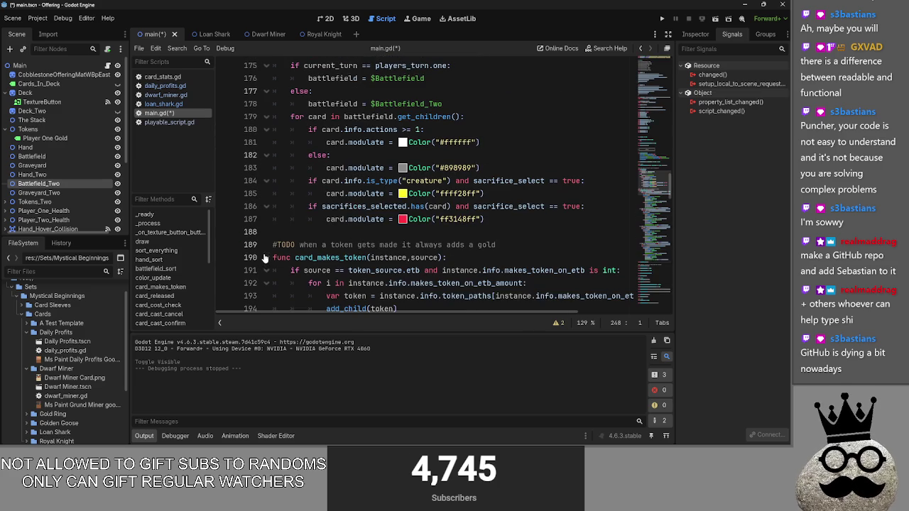
scroll(264, 262, down, 1)
scroll(263, 256, down, 3)
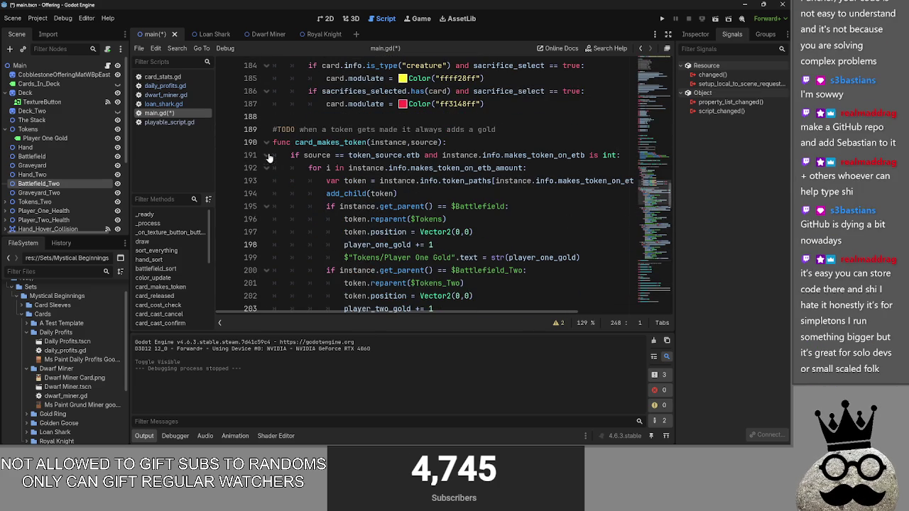
click(266, 142)
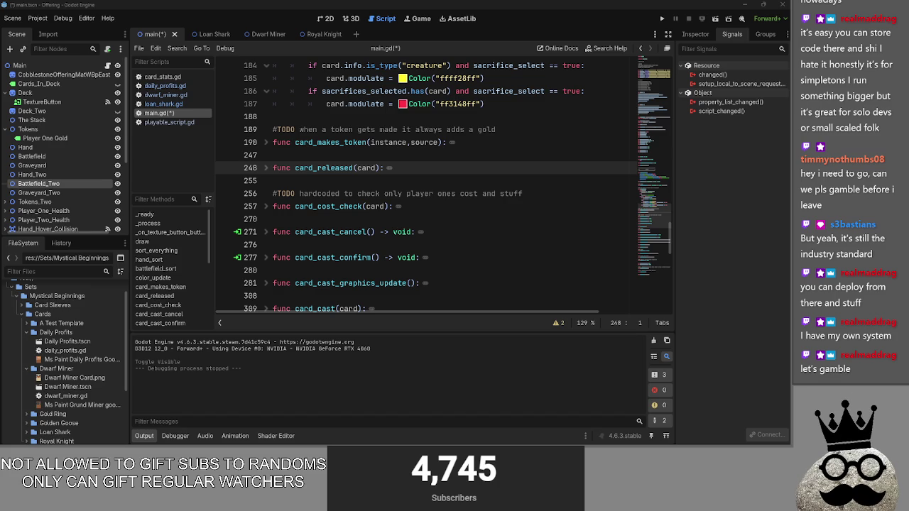
click(309, 219)
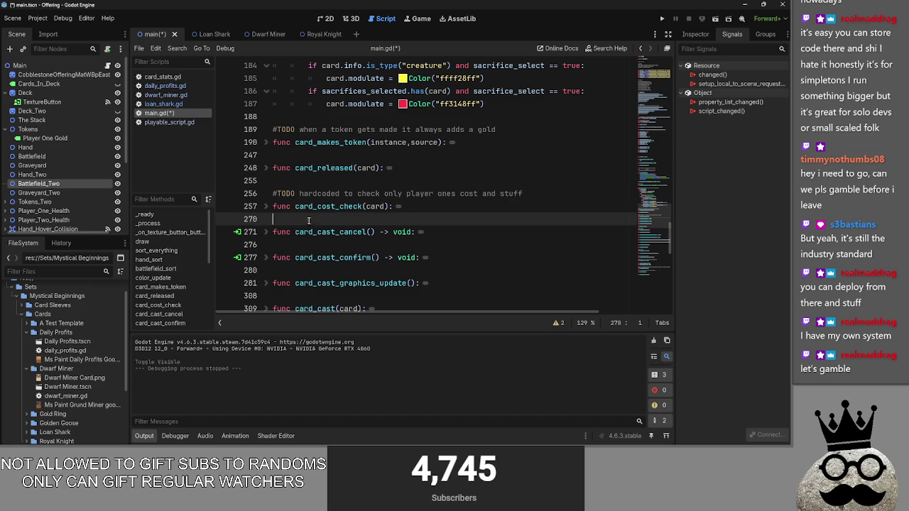
Unfold card_cost_check to read its body, then fold it closed again
click(268, 207)
scroll(269, 213, down, 1)
scroll(270, 206, down, 2)
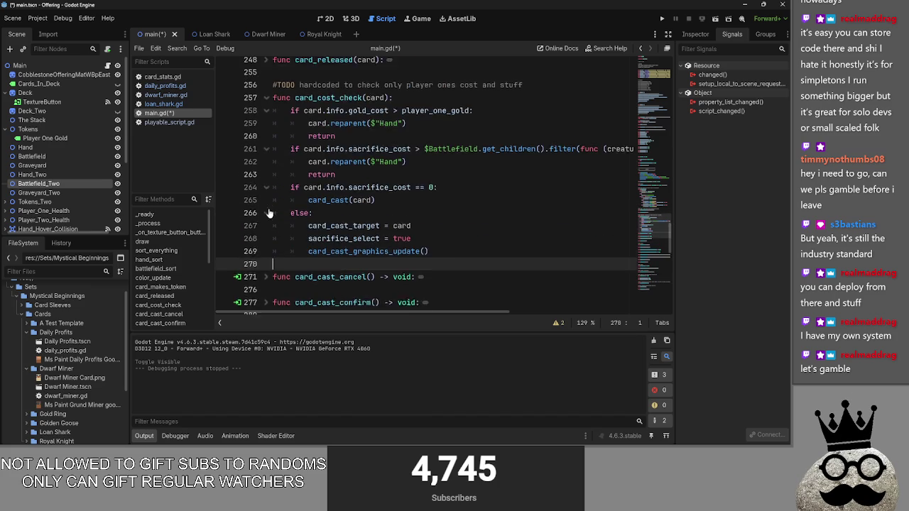
scroll(263, 184, up, 2)
click(266, 171)
click(266, 170)
click(266, 170)
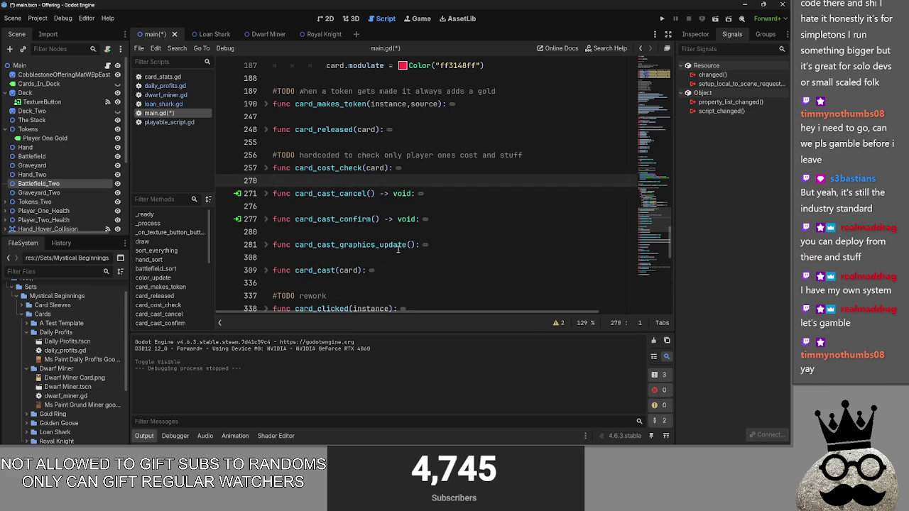
click(272, 169)
click(272, 170)
Read the card_cast_cancel function body, then collapse it
click(268, 194)
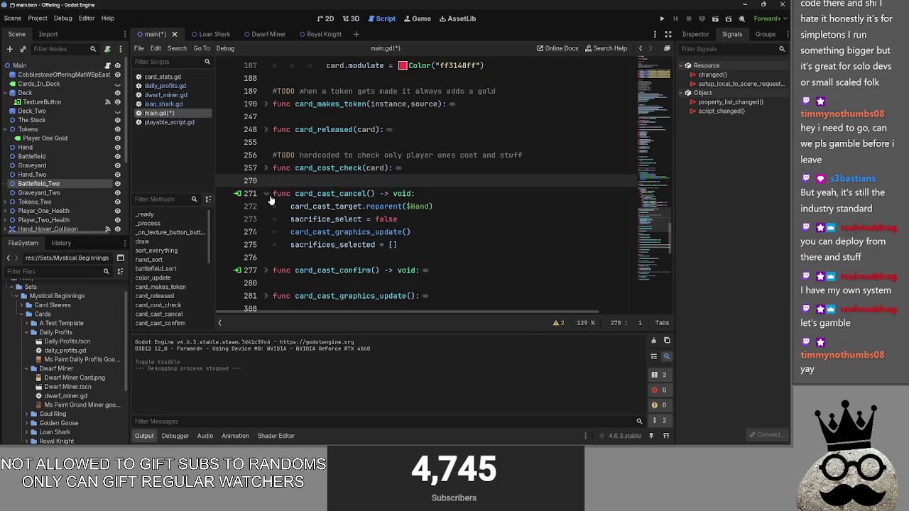
click(277, 194)
double_click(327, 194)
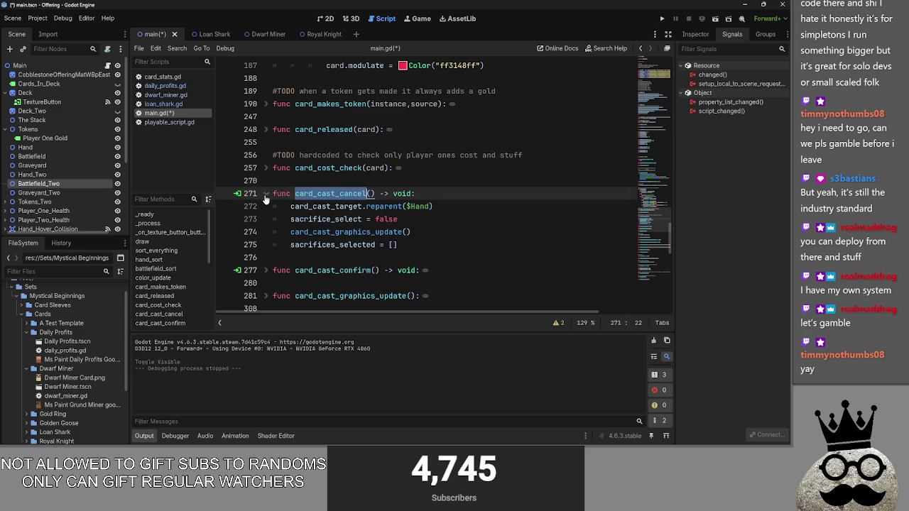
click(307, 182)
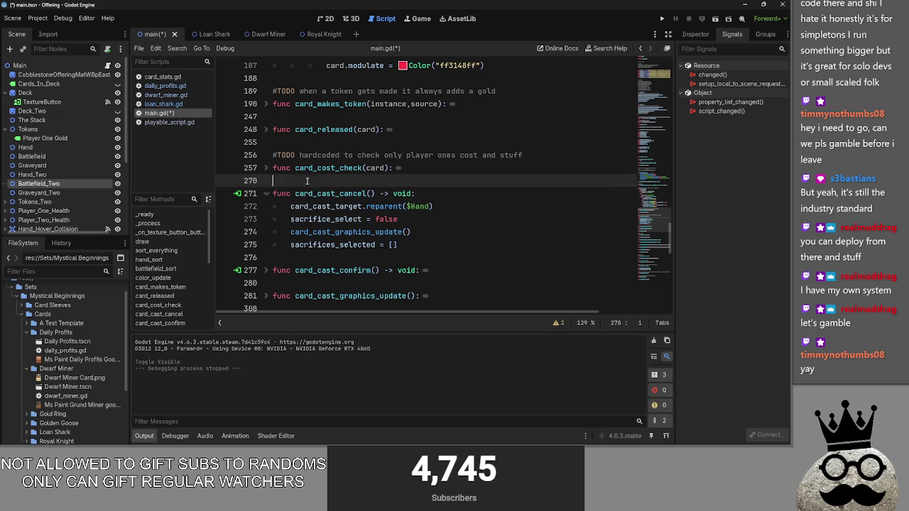
click(268, 193)
Peek inside card_cast_confirm and card_cast_graphics_update, leaving both folded
click(289, 219)
click(268, 219)
click(268, 219)
click(284, 206)
click(268, 244)
click(268, 244)
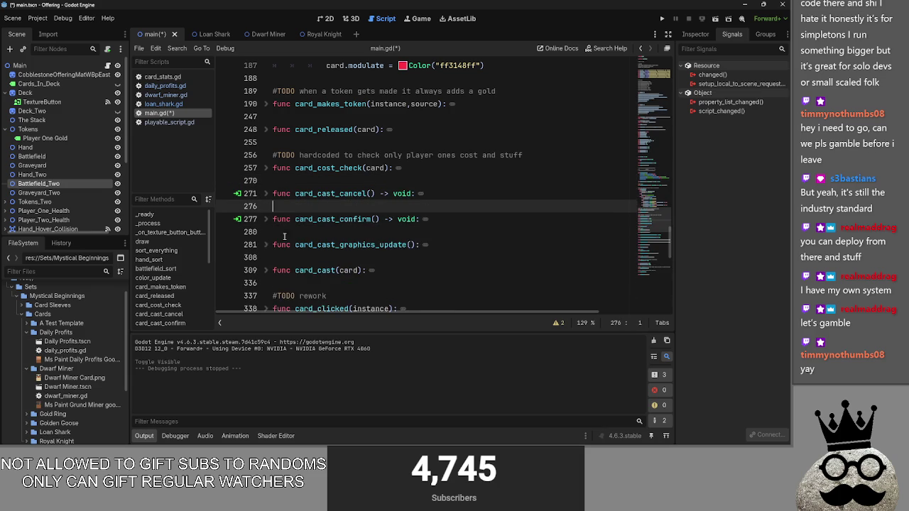
click(284, 232)
click(268, 245)
click(268, 245)
Check card_cast_graphics_update and card_cast, then fold card_cast and card_clicked
scroll(268, 249, down, 1)
click(265, 207)
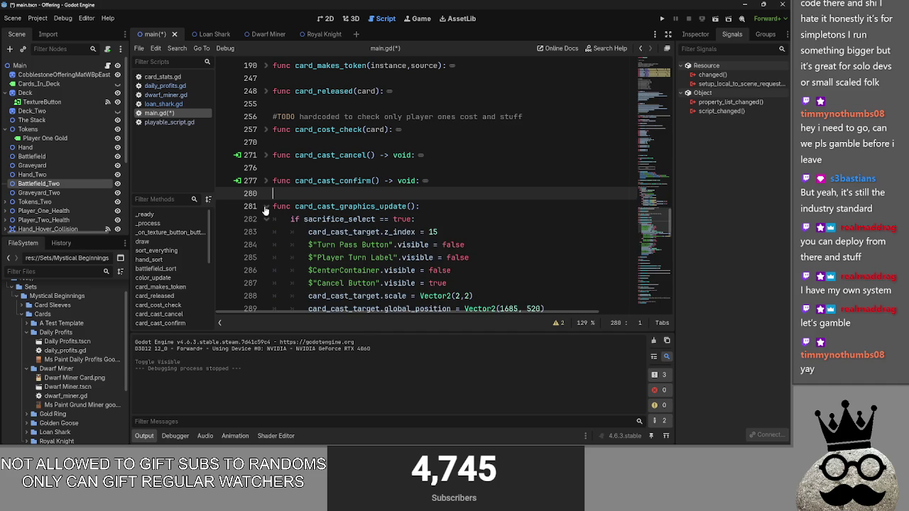
click(266, 207)
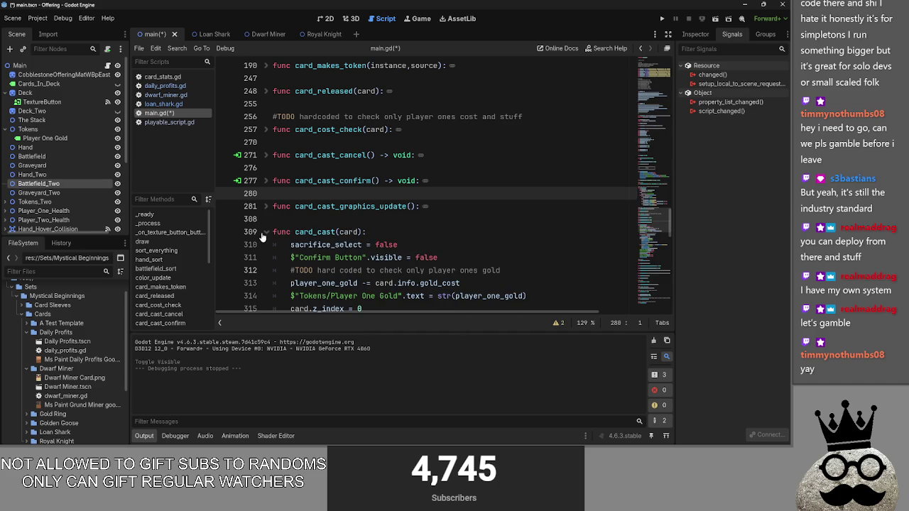
click(265, 232)
click(277, 219)
scroll(270, 219, down, 1)
click(268, 194)
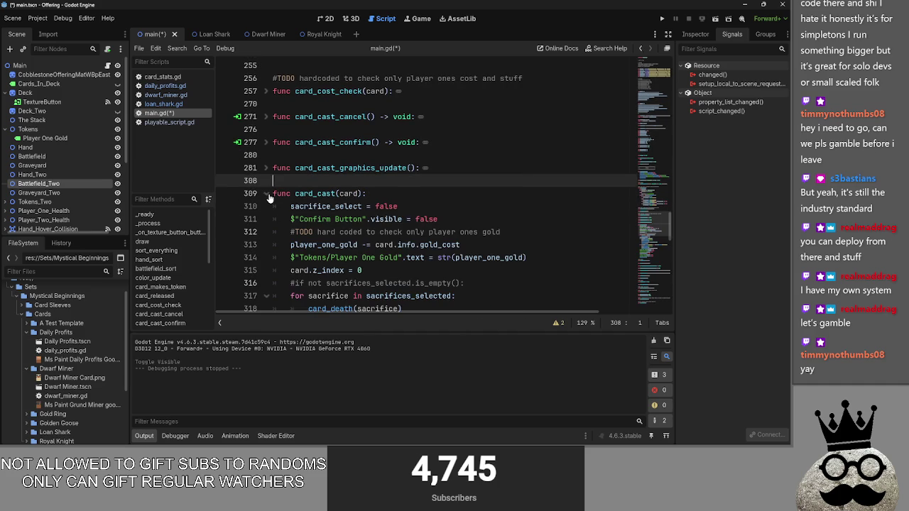
scroll(270, 198, down, 1)
click(267, 181)
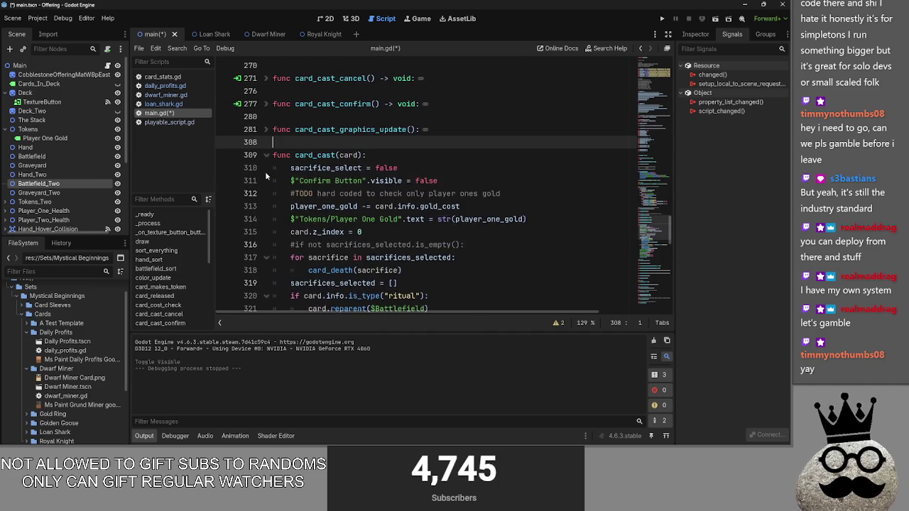
click(266, 194)
Scroll back up through main.gd and collapse the sort_everything function
scroll(320, 220, up, 6)
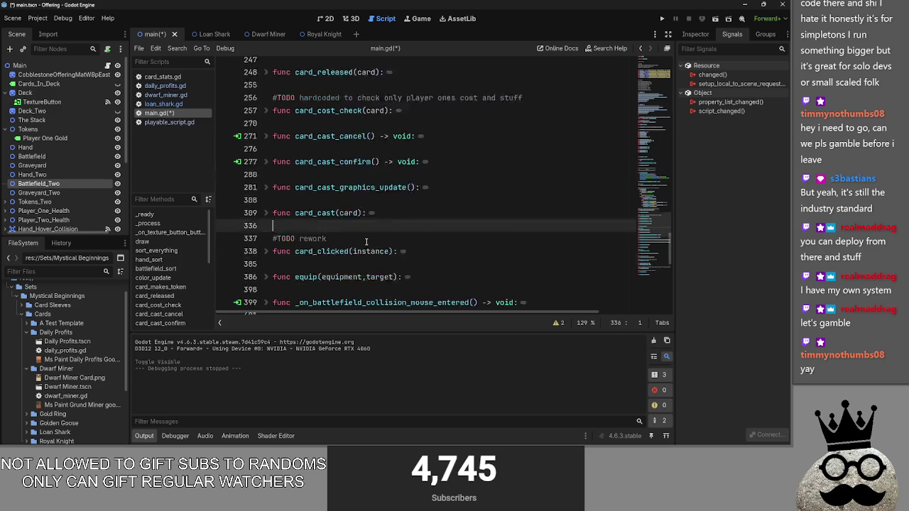
scroll(367, 243, up, 3)
click(356, 258)
scroll(359, 244, down, 2)
scroll(359, 244, down, 4)
scroll(320, 206, up, 1)
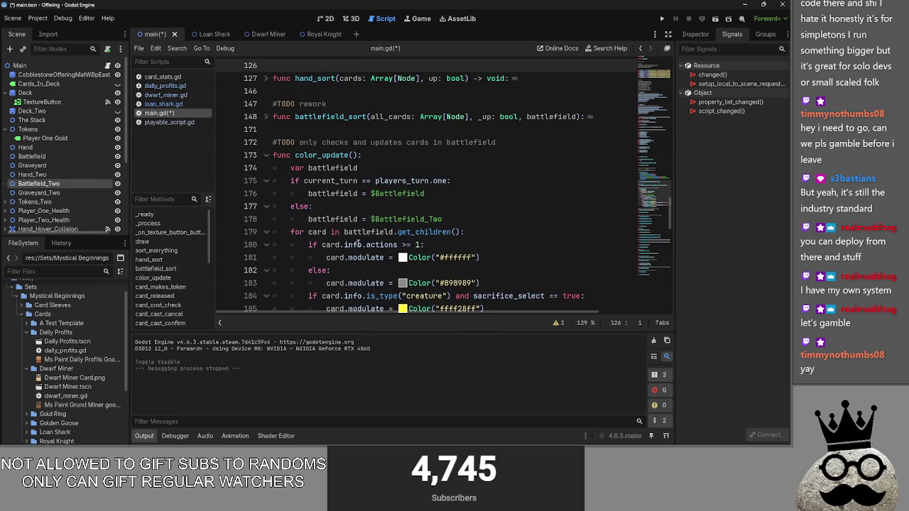
scroll(277, 178, up, 3)
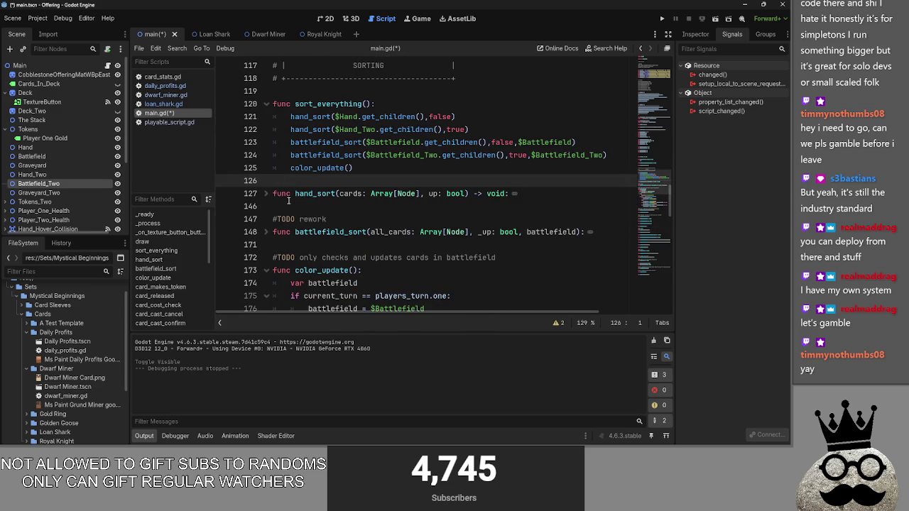
click(267, 104)
Peek inside hand_sort and draw, leaving both functions folded
scroll(270, 143, up, 1)
click(267, 168)
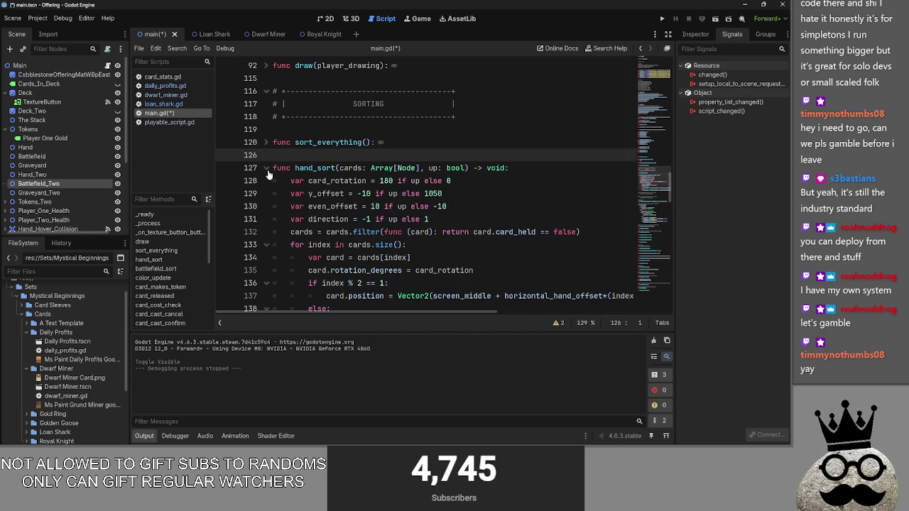
click(267, 168)
scroll(269, 164, up, 2)
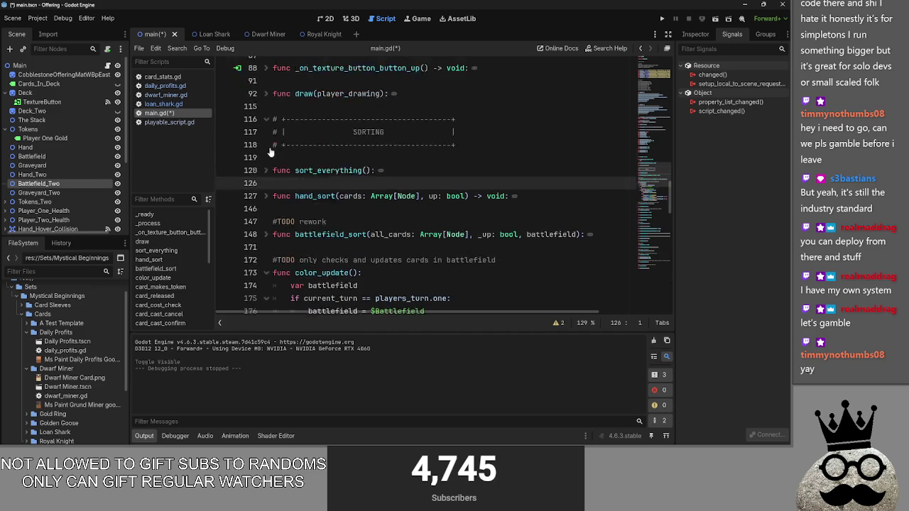
click(267, 142)
click(267, 142)
scroll(310, 233, down, 5)
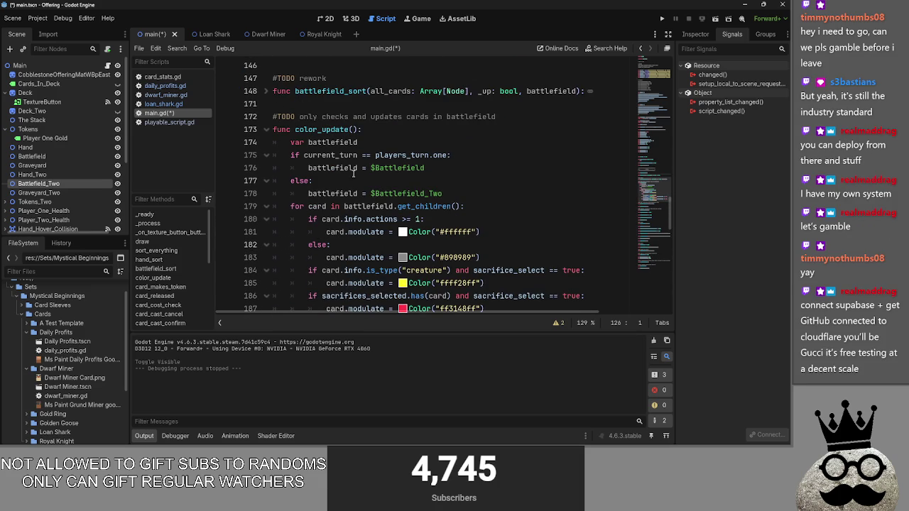
Collapse color_update, then briefly inspect card_makes_token and fold it
click(452, 168)
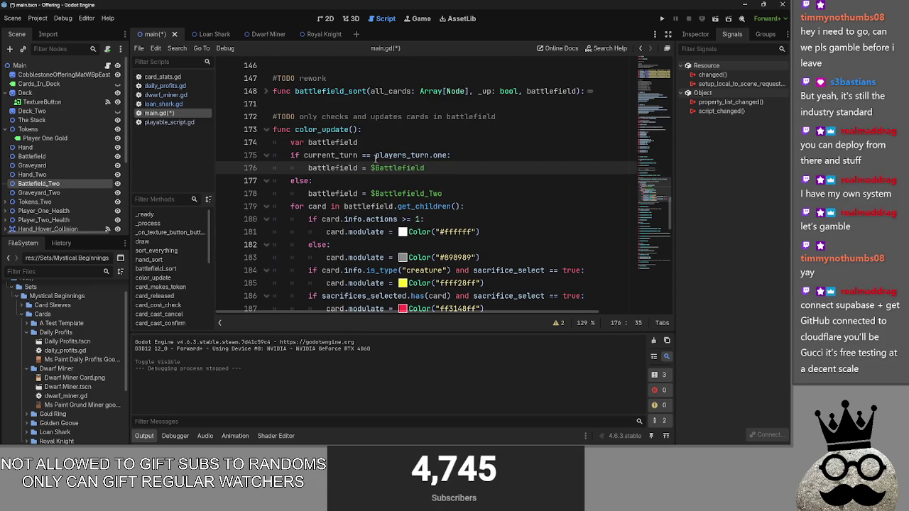
click(267, 129)
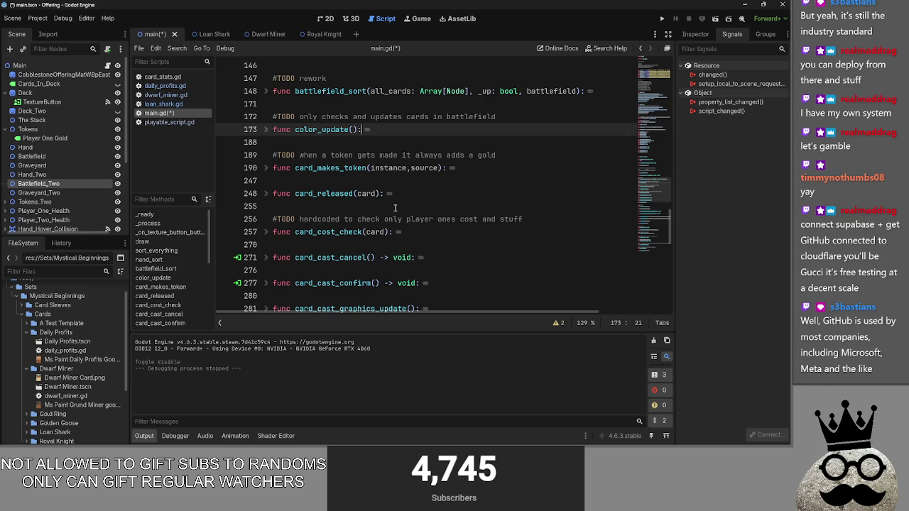
scroll(395, 207, down, 3)
scroll(341, 216, up, 5)
click(268, 218)
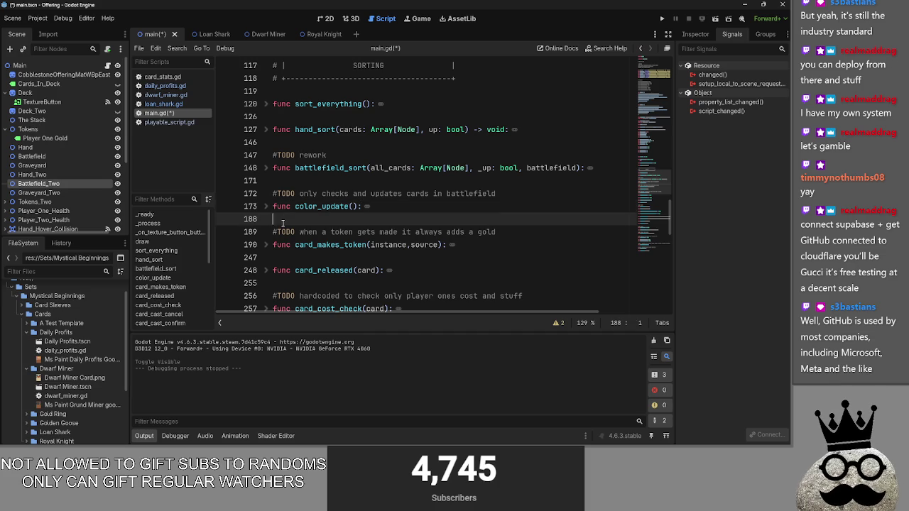
click(266, 244)
click(267, 244)
Review color_update's body once more, fold it, and scroll to the file's end
click(266, 207)
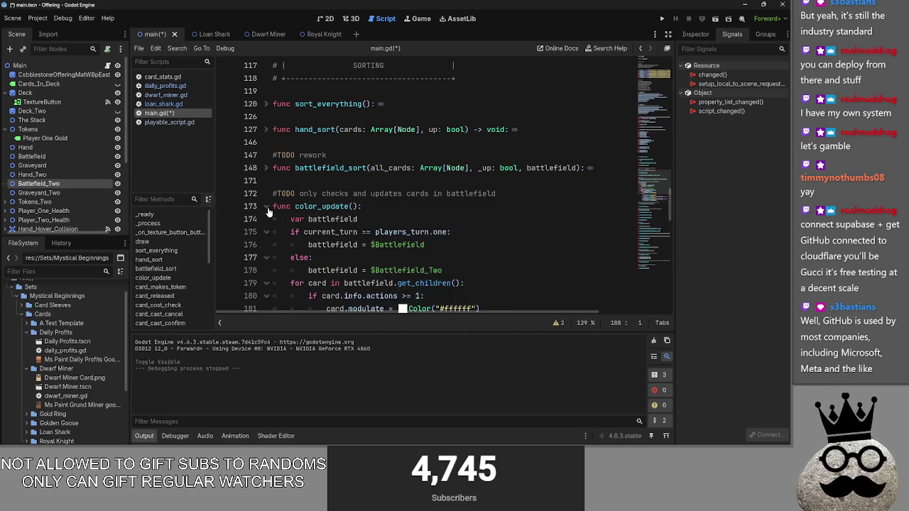
click(266, 207)
click(266, 207)
scroll(268, 212, down, 5)
scroll(259, 171, up, 6)
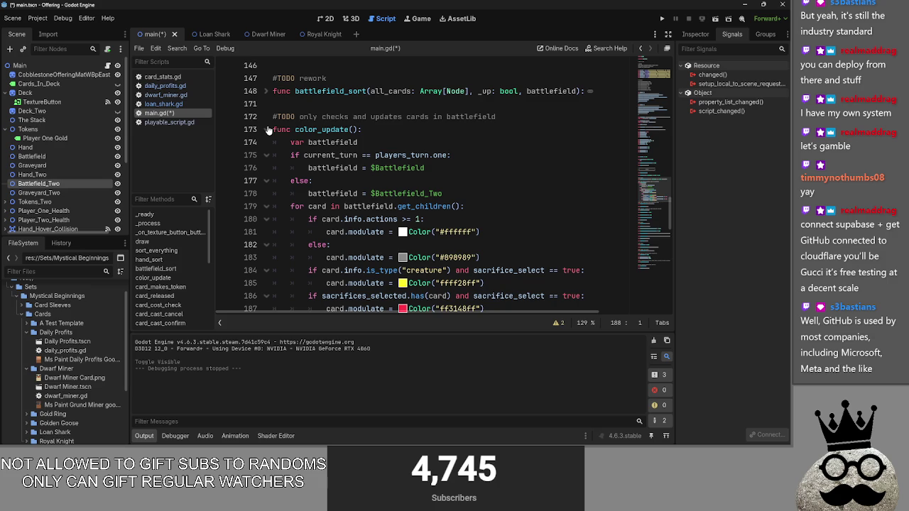
click(268, 130)
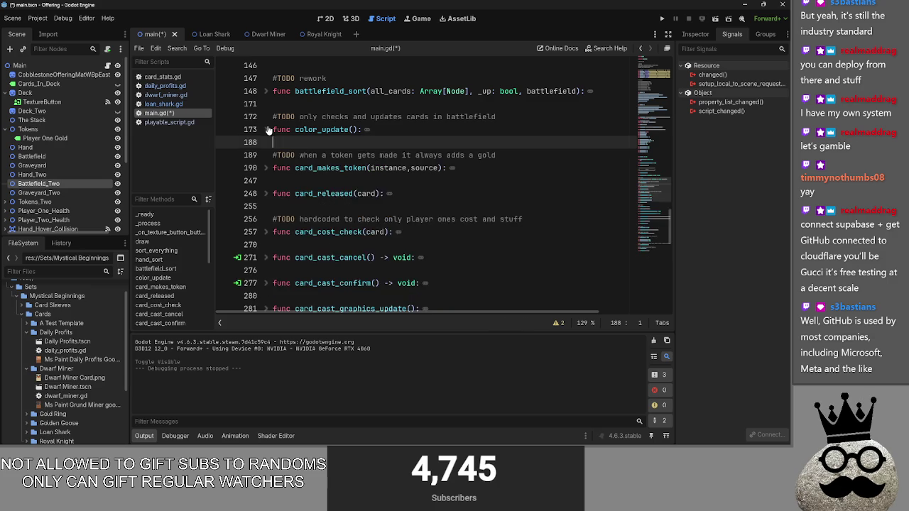
scroll(324, 263, down, 10)
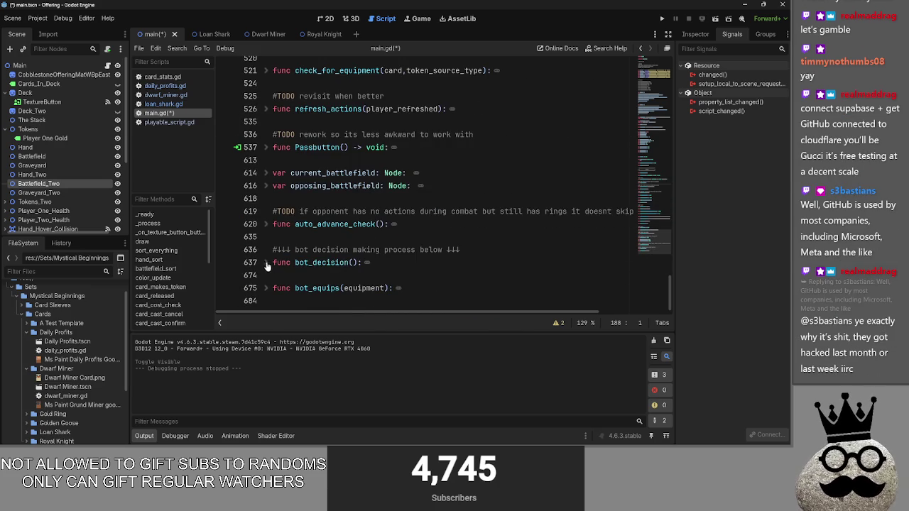
Glance at bot_decision and the function after it, then fold both
click(266, 263)
scroll(265, 264, down, 3)
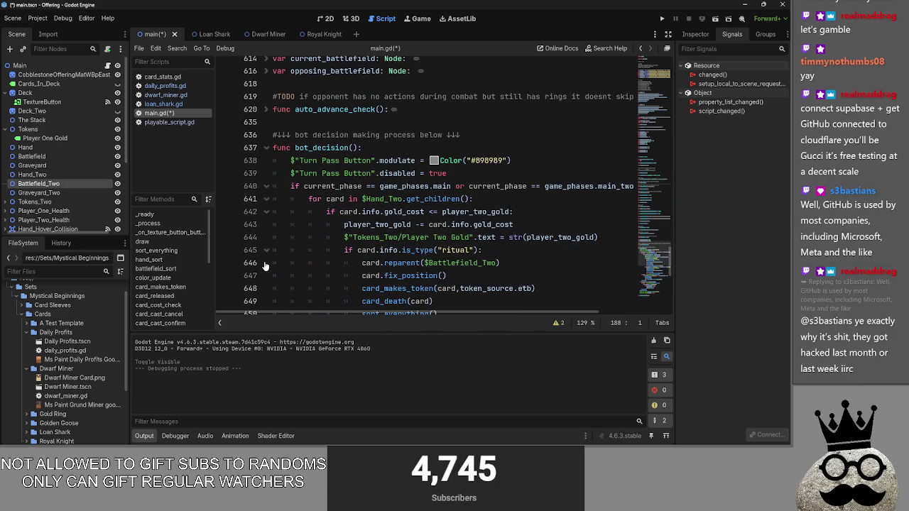
click(265, 148)
click(267, 174)
click(267, 174)
scroll(327, 224, up, 10)
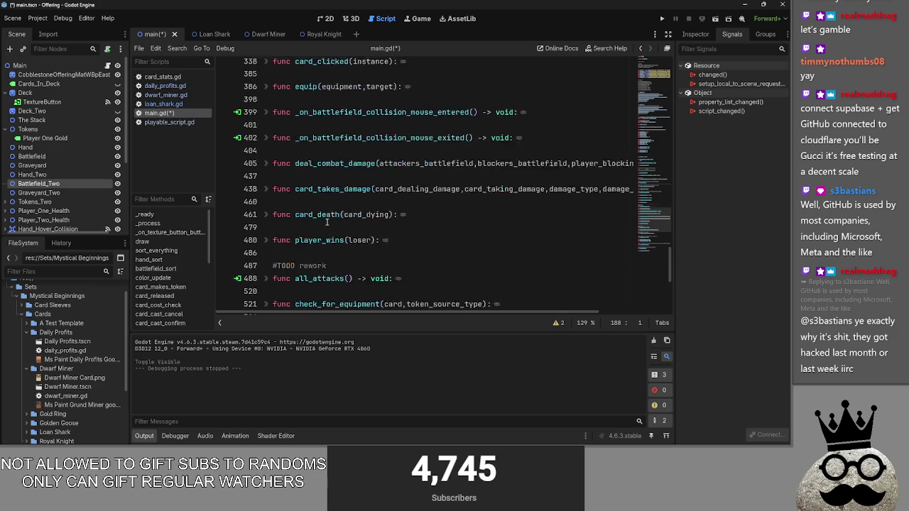
scroll(326, 224, up, 6)
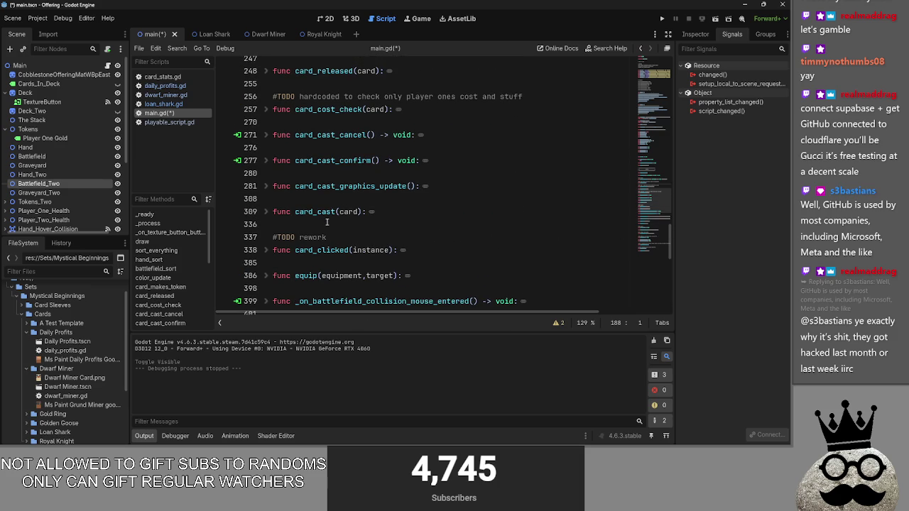
scroll(327, 223, down, 10)
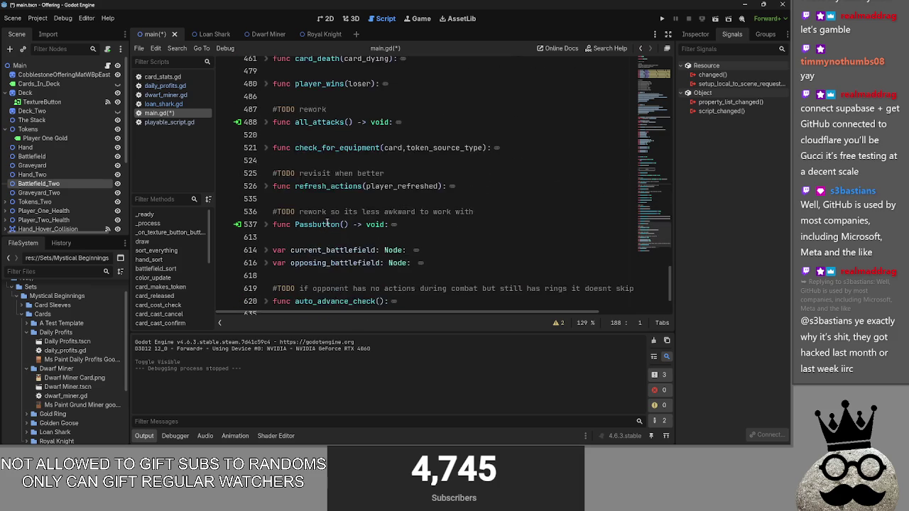
scroll(327, 224, down, 1)
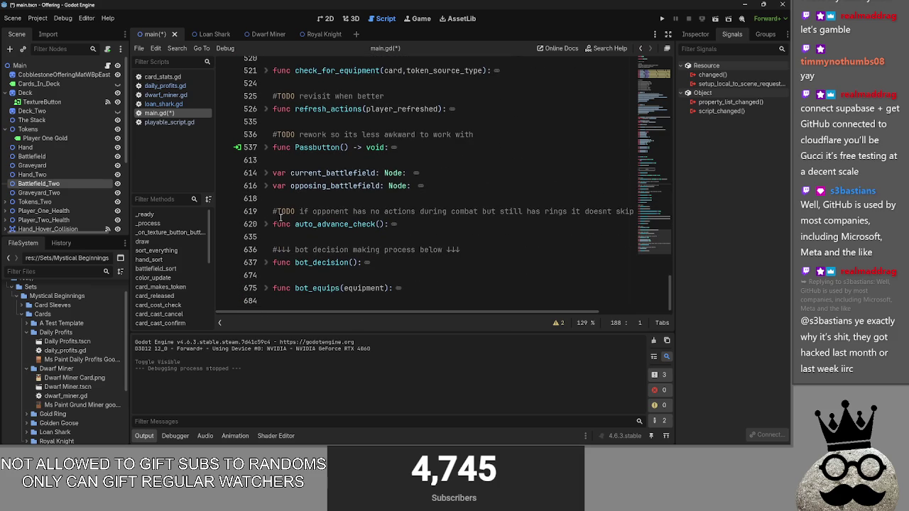
Unfold bot_decision and scroll through its card-playing logic
click(266, 263)
scroll(265, 271, down, 6)
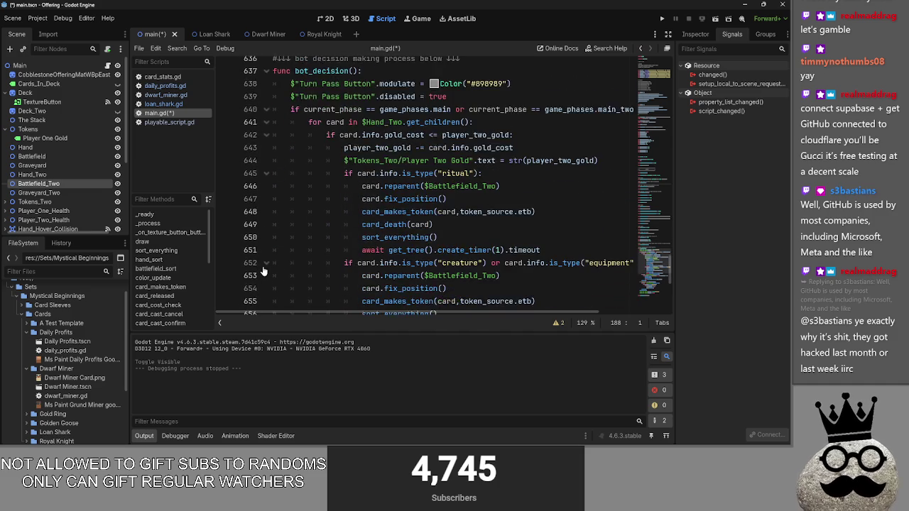
scroll(263, 272, down, 2)
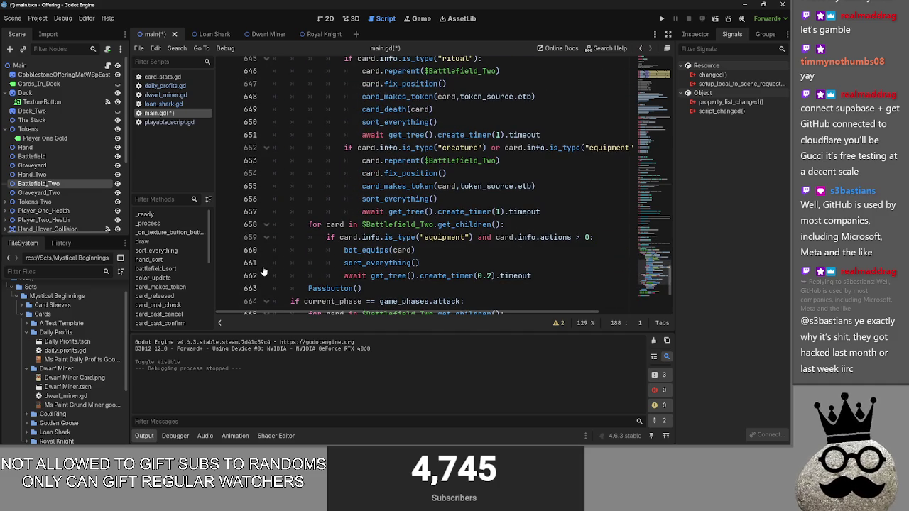
scroll(263, 271, up, 3)
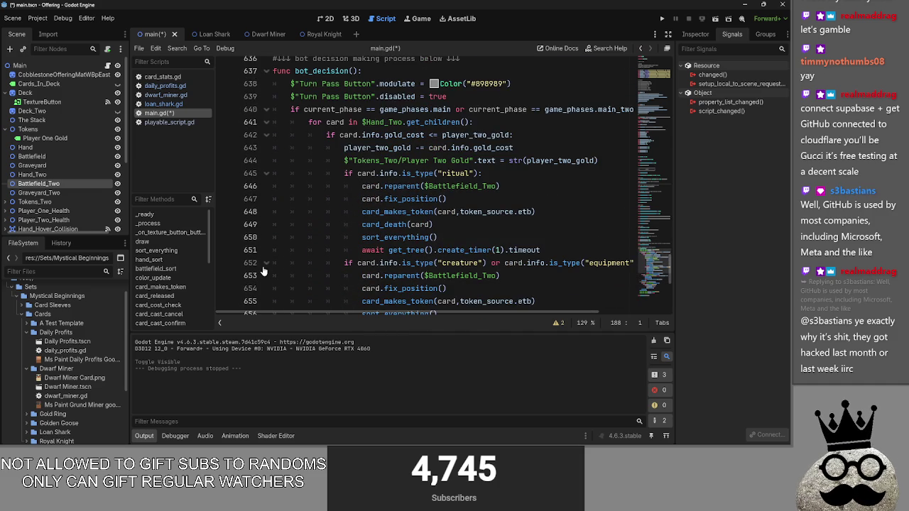
scroll(263, 271, down, 3)
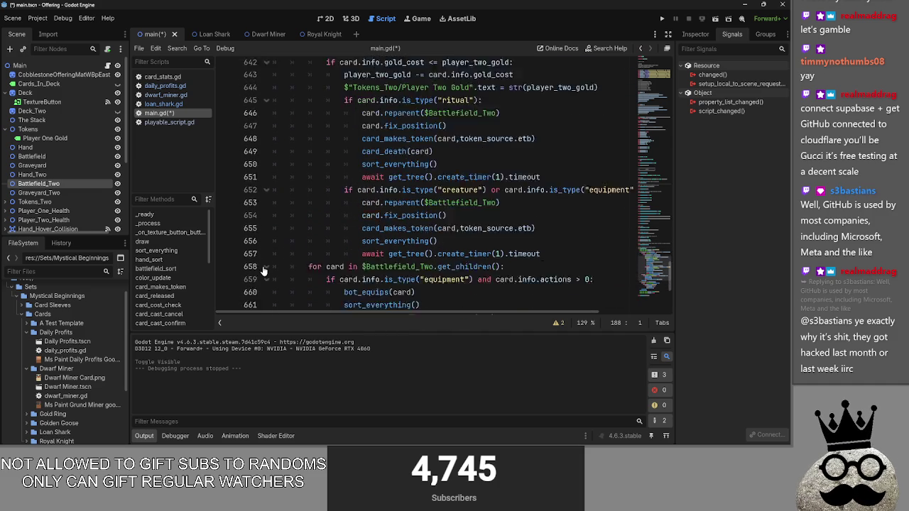
scroll(263, 271, up, 5)
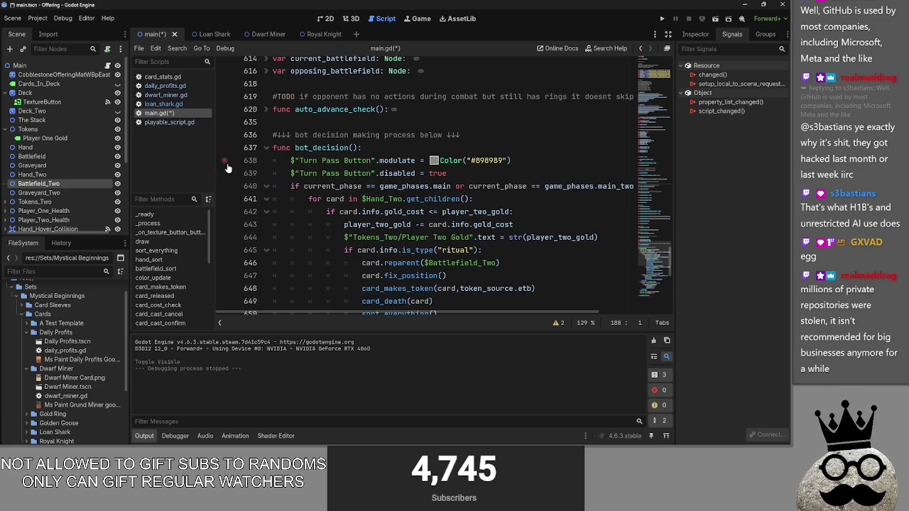
Highlight the gold cost check on line 642, then fold bot_decision away
drag(326, 212, 514, 212)
click(545, 204)
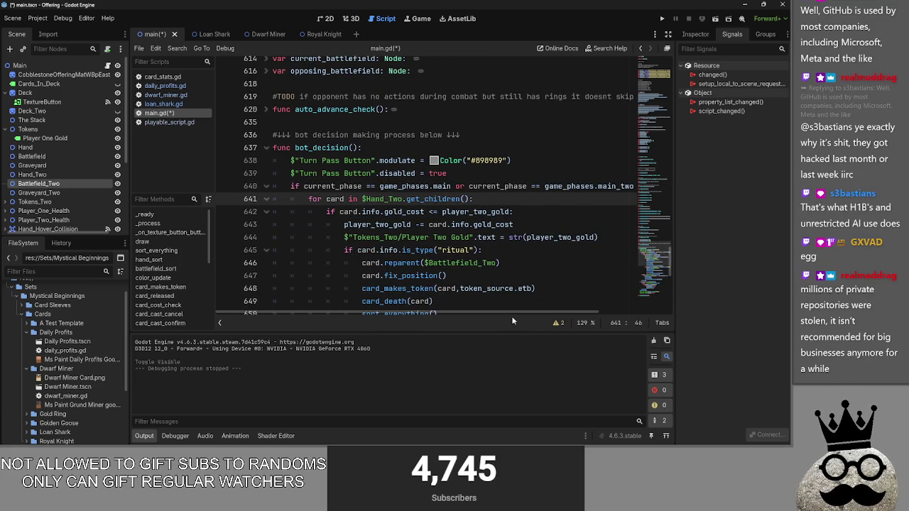
scroll(513, 313, right, 2)
scroll(426, 284, left, 2)
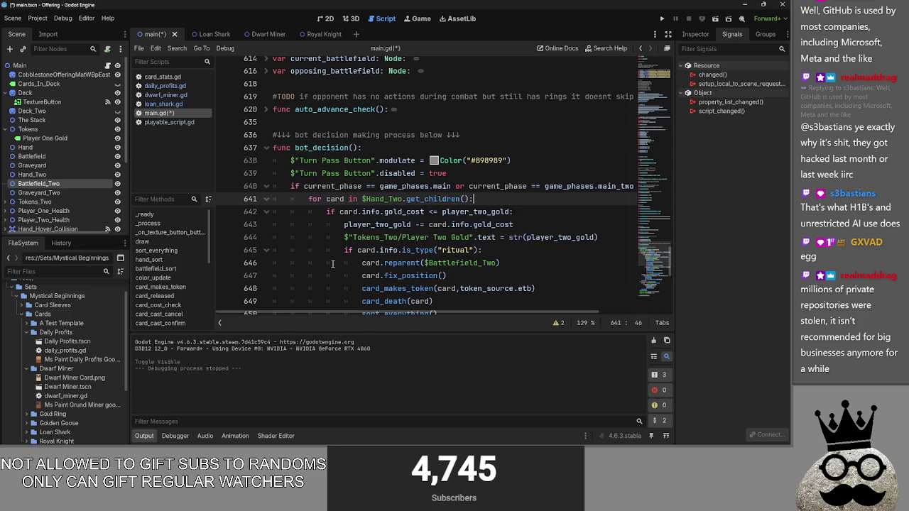
click(266, 148)
click(267, 148)
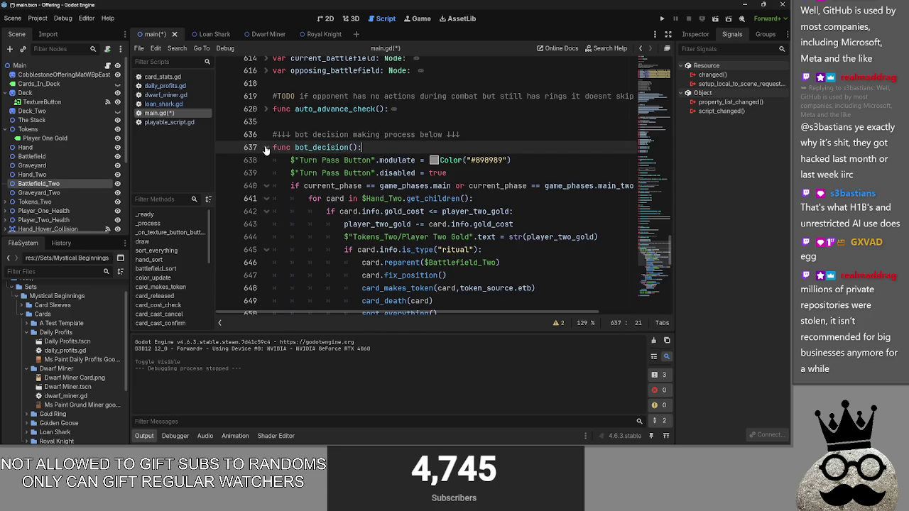
click(267, 148)
Insert a new bot_casts_cards() function containing only pass above bot_equips
click(322, 160)
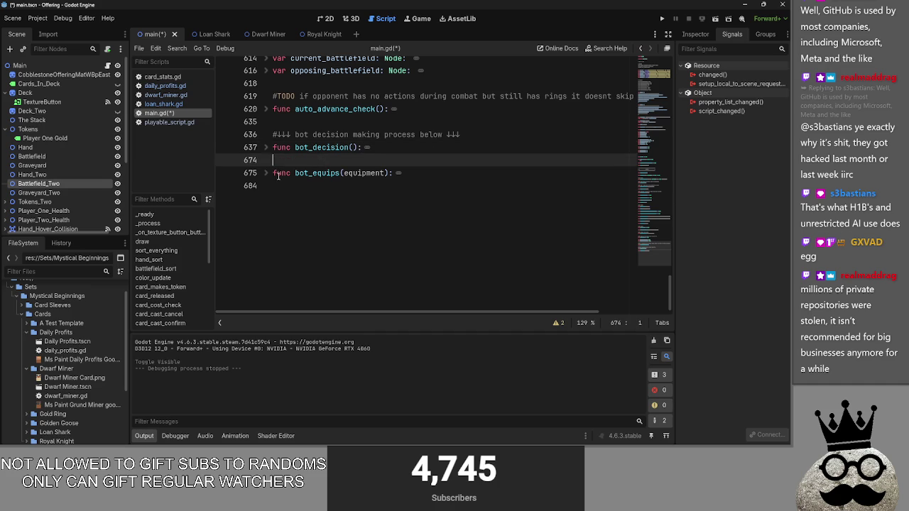
click(267, 174)
key(Return)
key(Return)
click(298, 173)
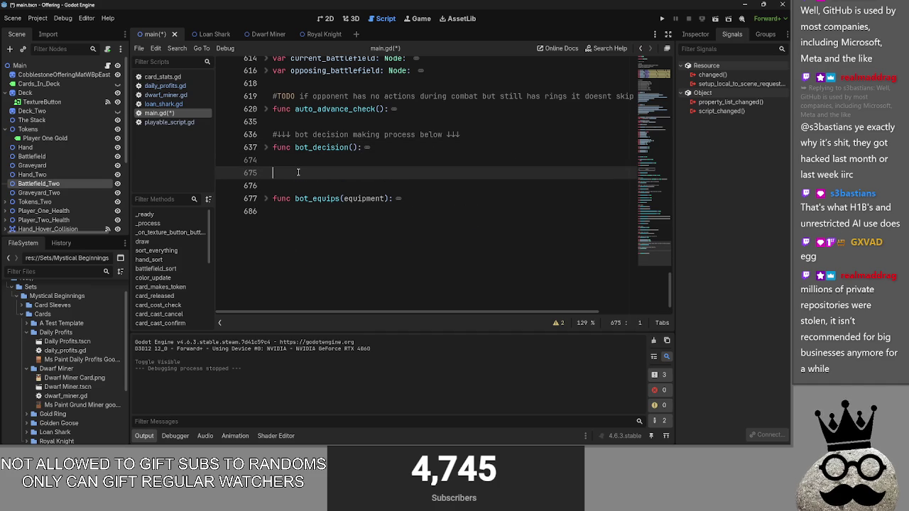
text(func bot_ca)
text(sts )
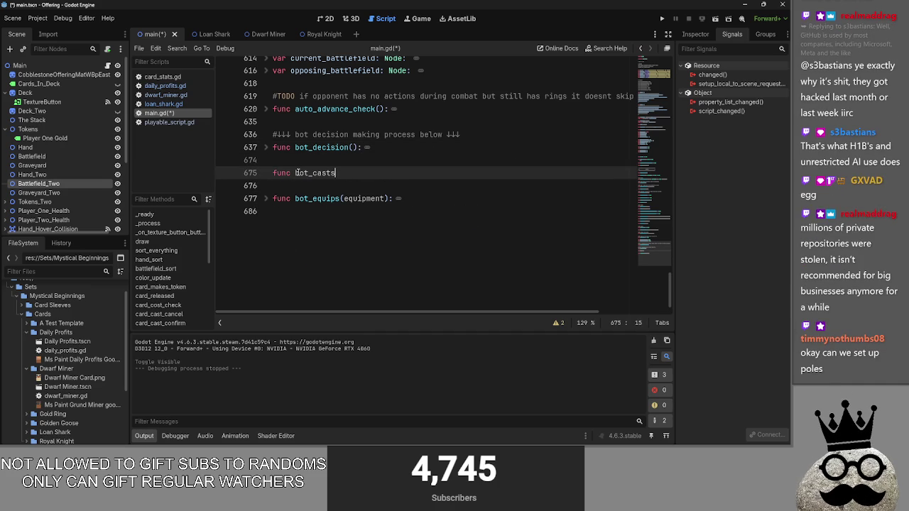
text(cat)
text(():)
key(Return)
text(pass)
key(ctrl+shift+Return)
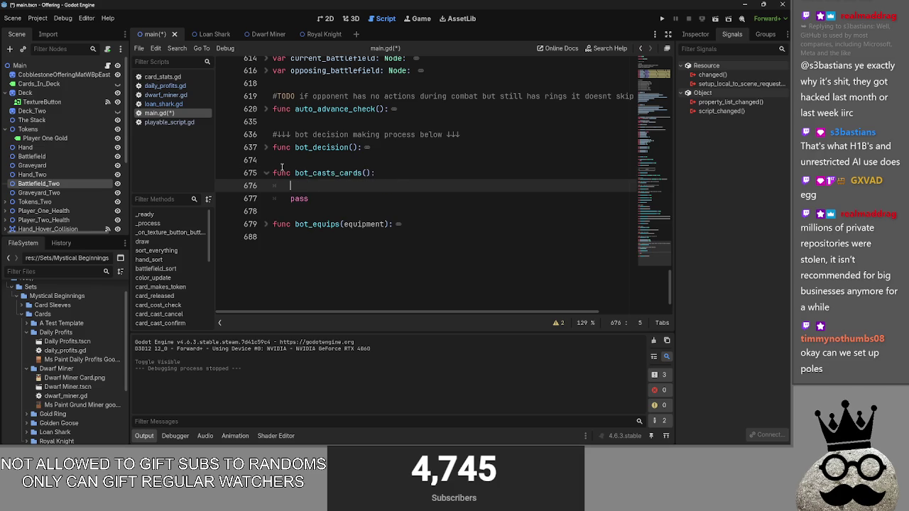
Unfold bot_decision and select its two Turn Pass Button lines for reference
click(363, 173)
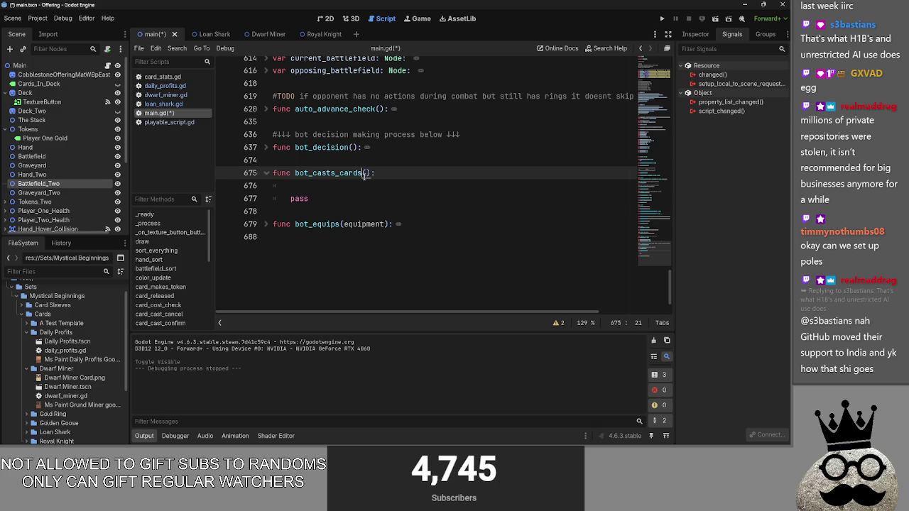
click(266, 147)
drag(283, 159, 515, 175)
click(519, 177)
mouse_move(477, 187)
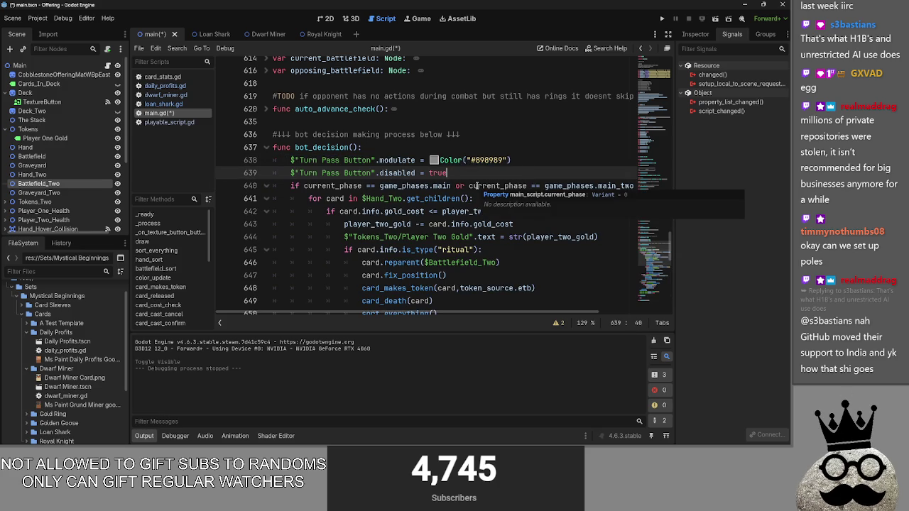
key(Up)
key(Up)
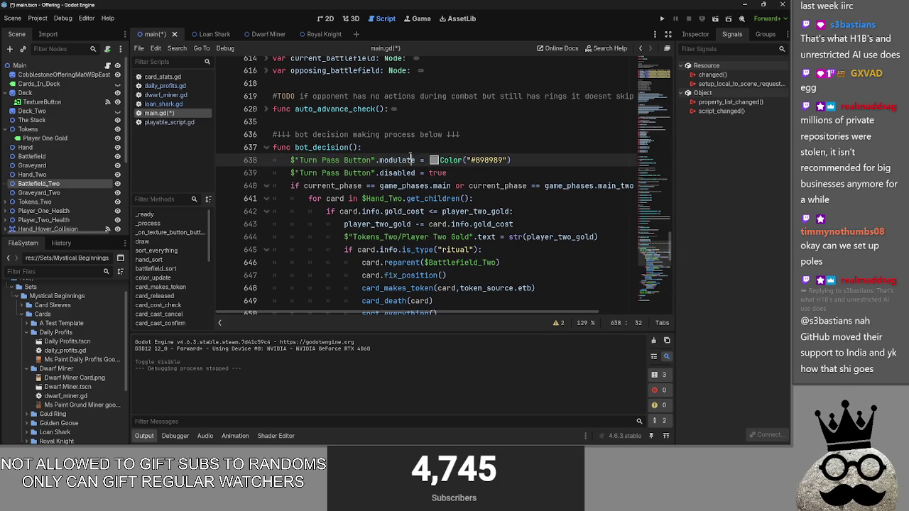
scroll(503, 173, up, 2)
scroll(503, 173, down, 3)
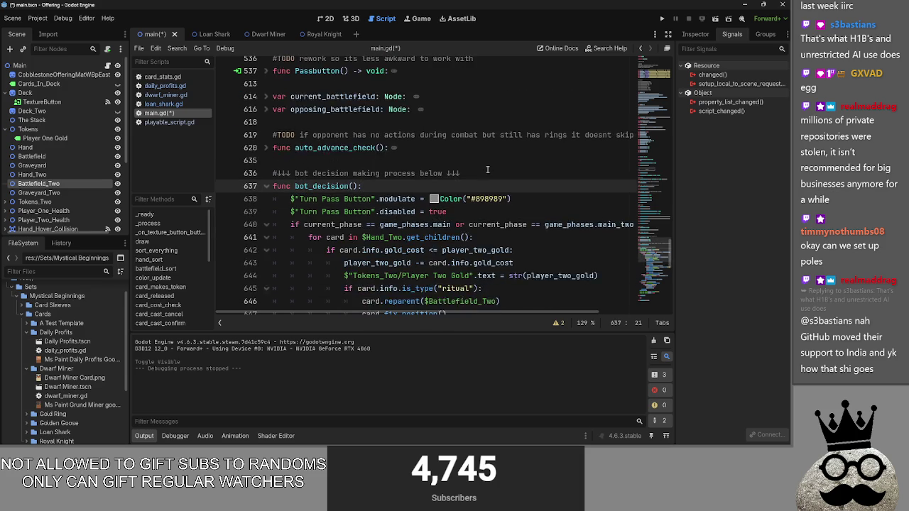
drag(290, 148, 304, 147)
drag(382, 162, 569, 213)
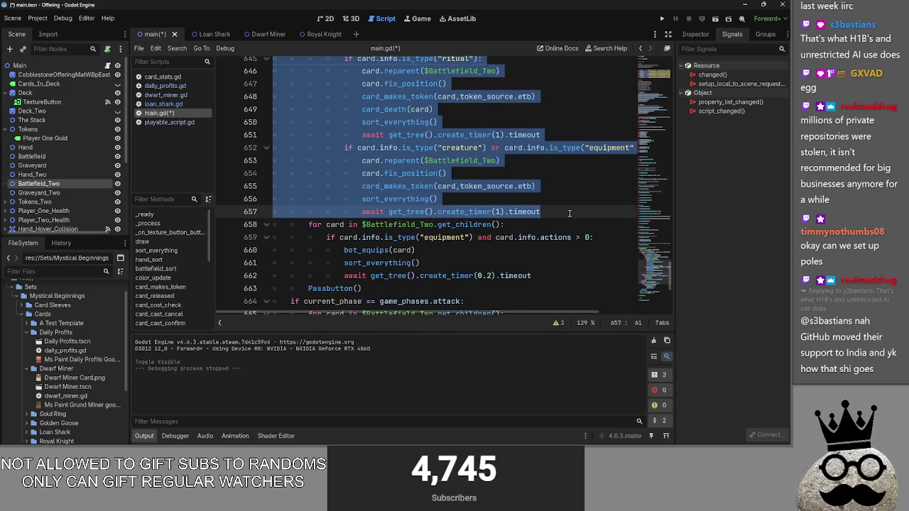
scroll(569, 214, up, 4)
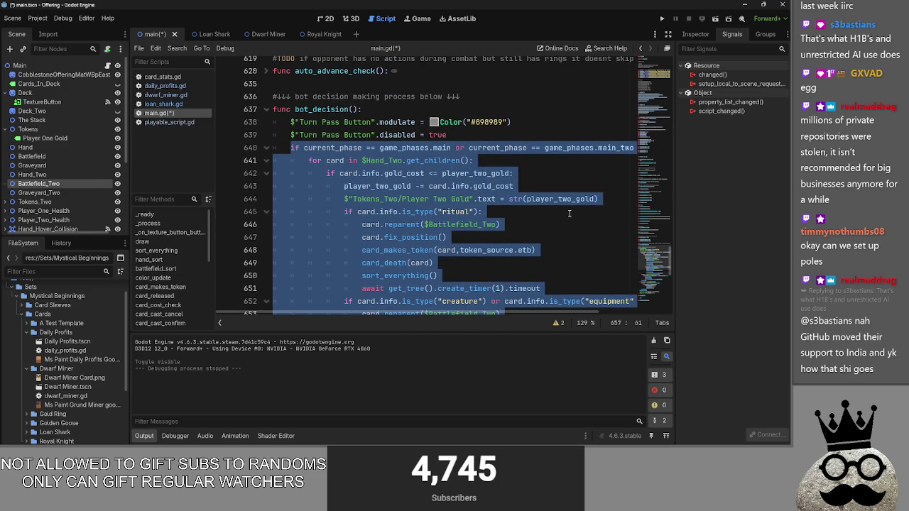
click(475, 137)
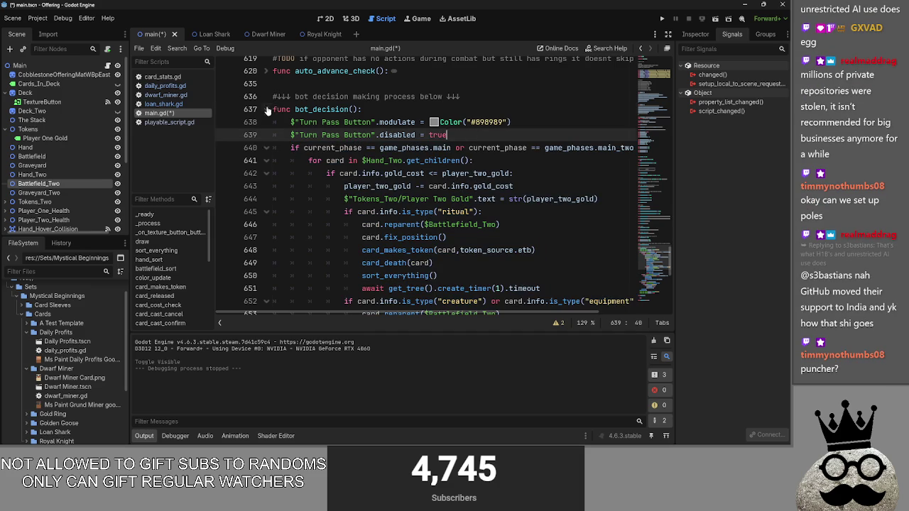
click(267, 110)
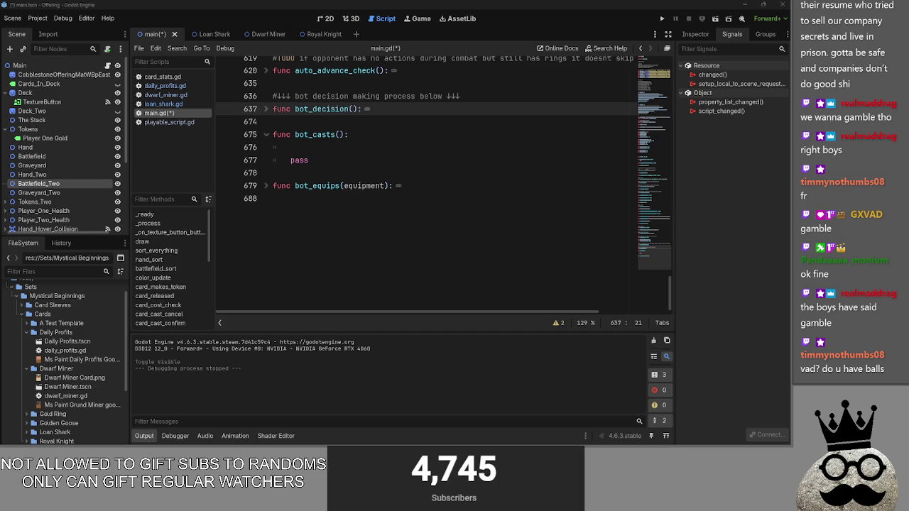
Move to the empty line 676 in bot_casts and peek at bot_equips
click(332, 149)
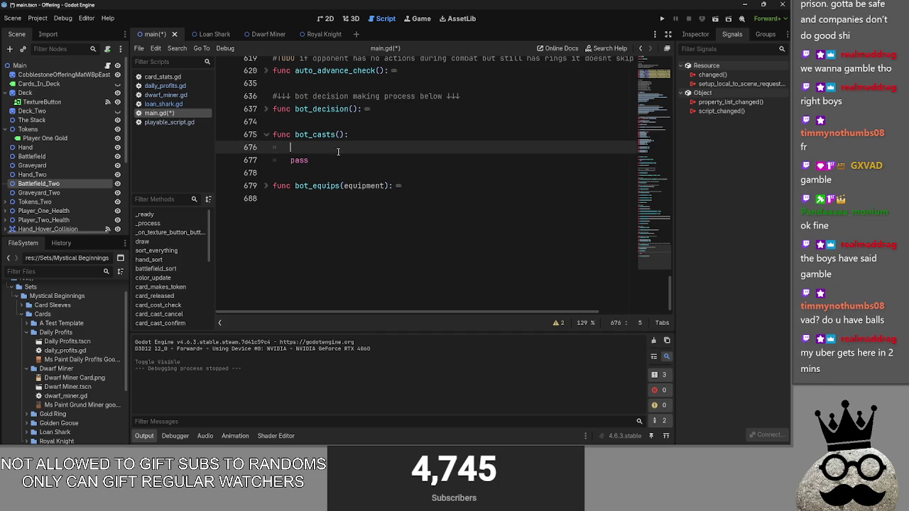
click(339, 158)
key(Up)
click(267, 187)
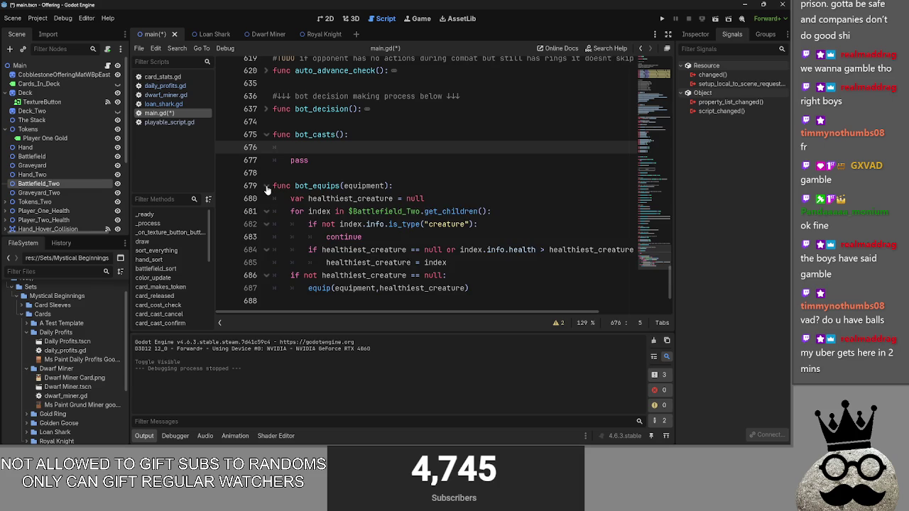
click(267, 187)
click(267, 187)
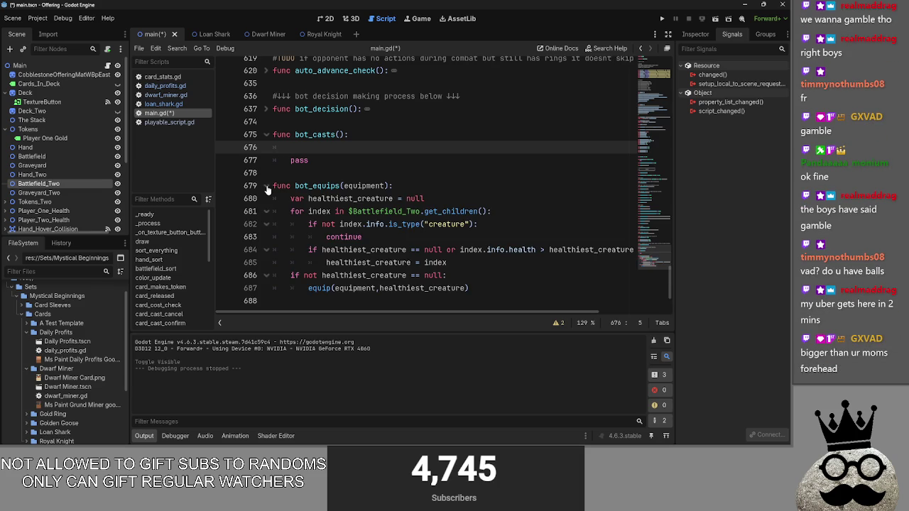
click(267, 187)
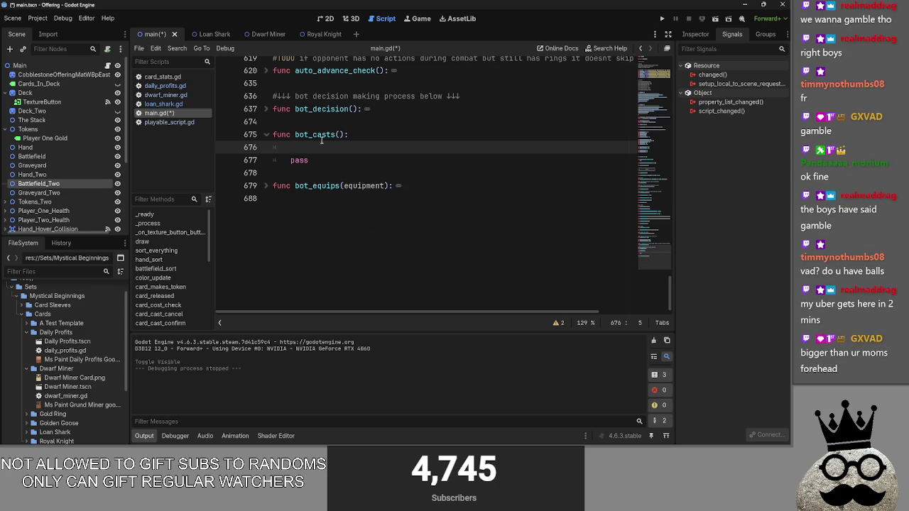
Review bot_decision's body around line 641, then fold it
click(263, 110)
click(264, 109)
click(264, 109)
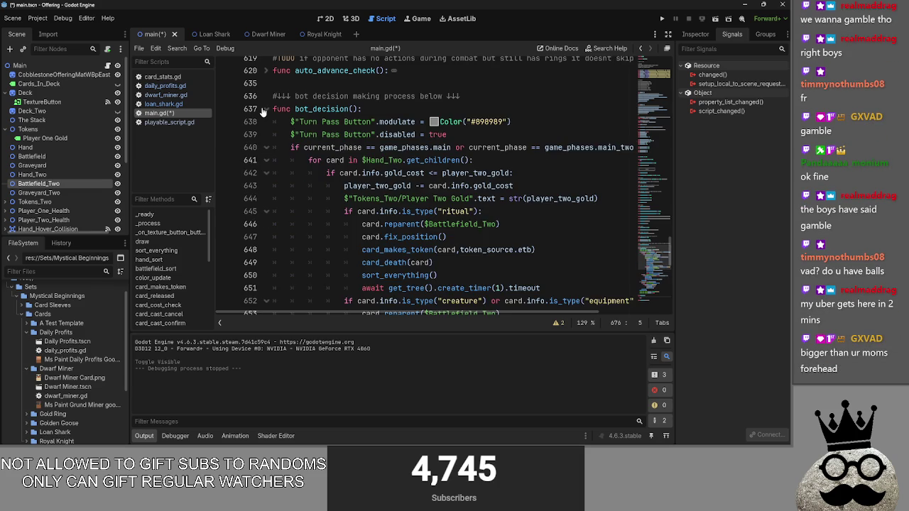
click(264, 110)
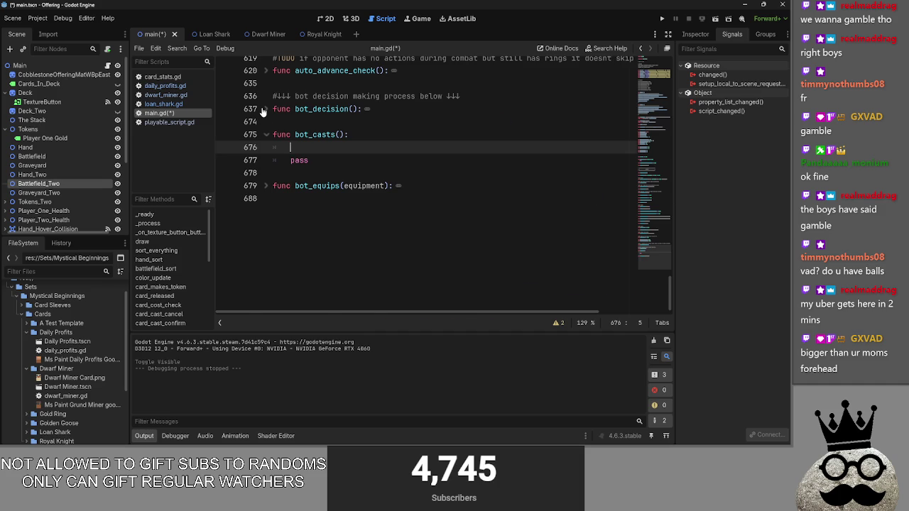
click(264, 109)
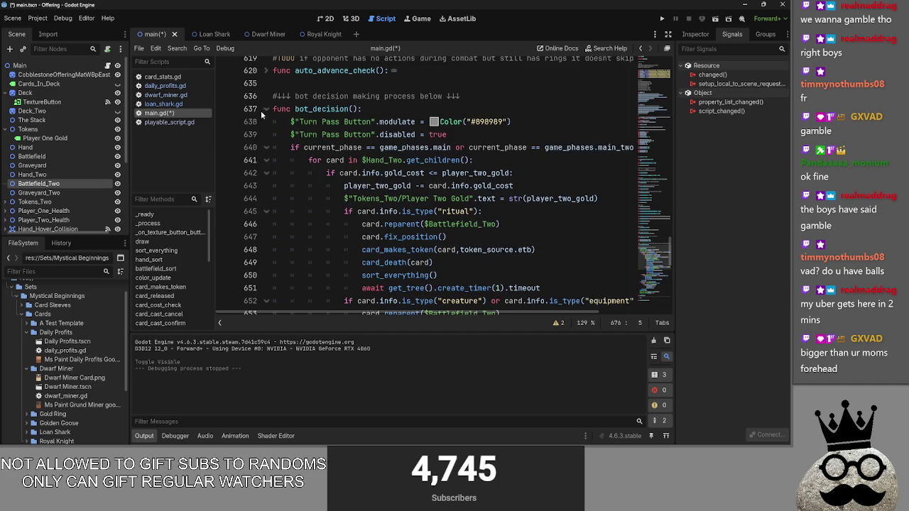
click(265, 110)
click(267, 110)
click(479, 161)
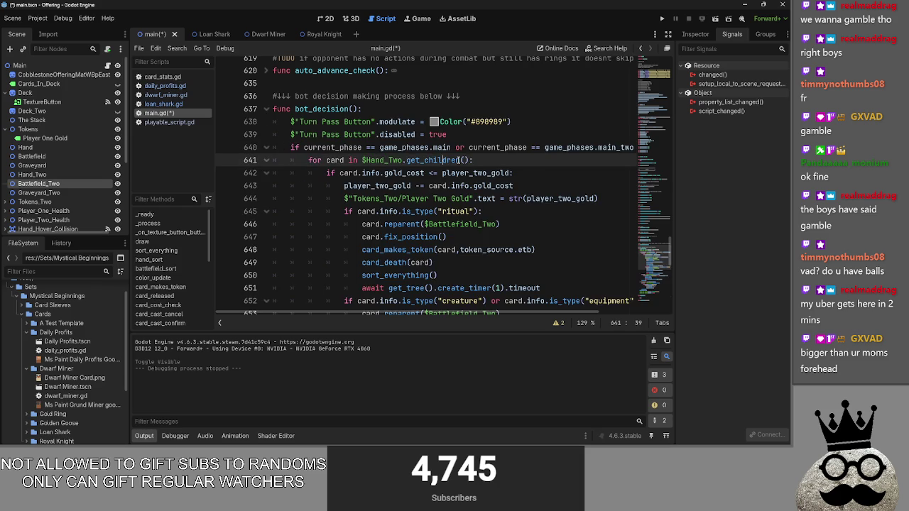
click(266, 110)
Read through bot_equips' body and leave it collapsed
click(266, 185)
click(266, 185)
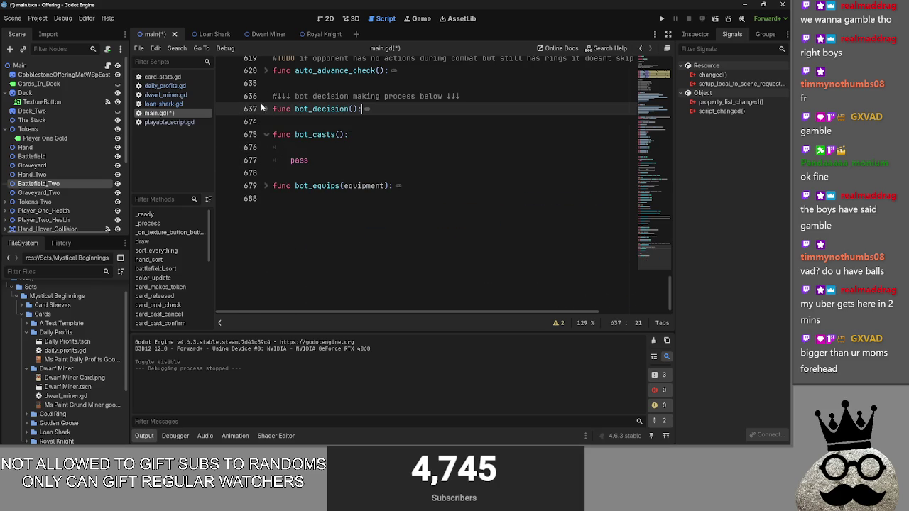
click(266, 185)
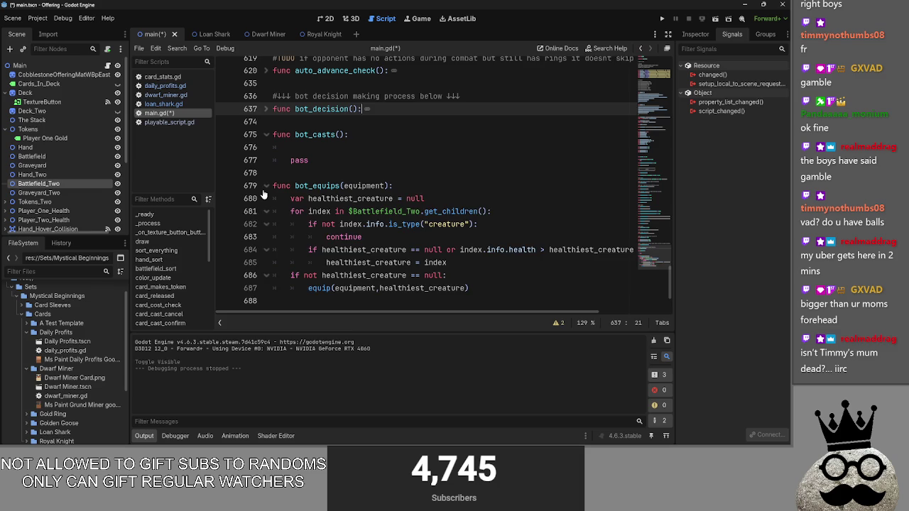
click(266, 186)
Delete the stray indented blank line 676 so pass sits under bot_casts
click(265, 147)
click(266, 108)
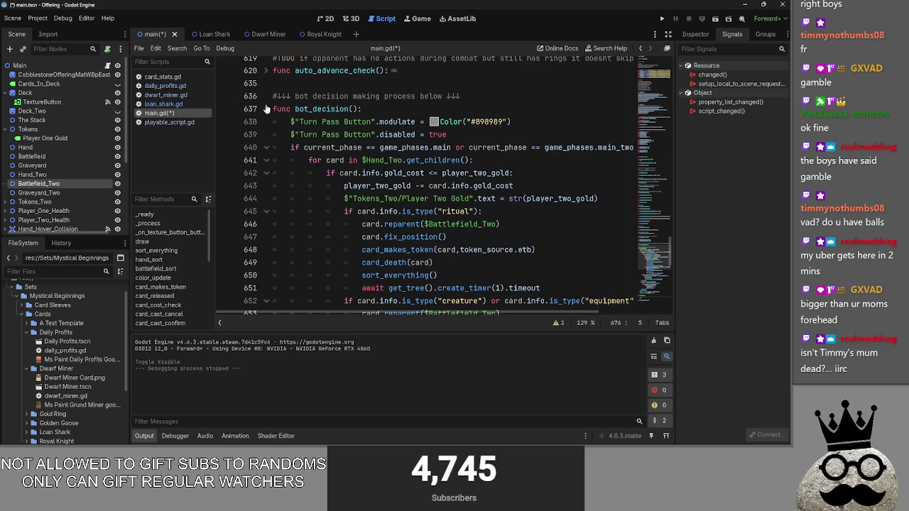
click(266, 109)
scroll(283, 261, up, 3)
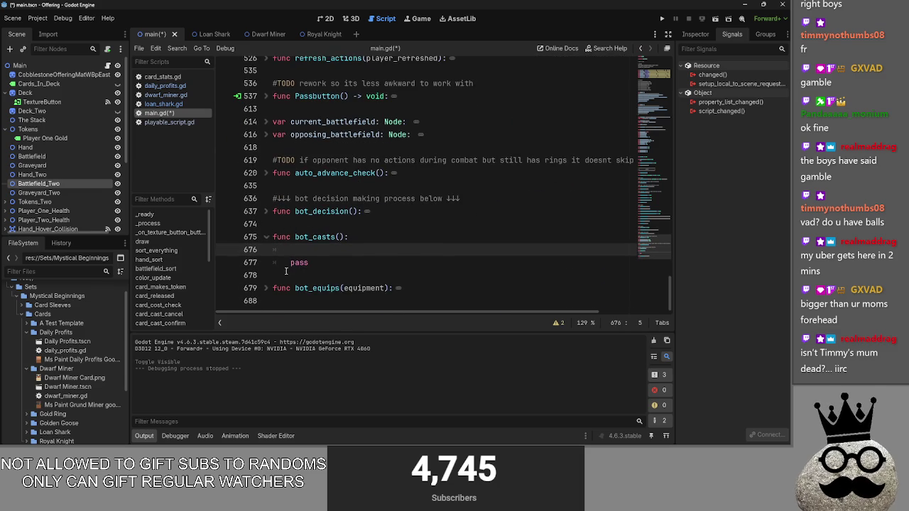
drag(312, 250, 270, 250)
key(BackSpace)
key(BackSpace)
key(Down)
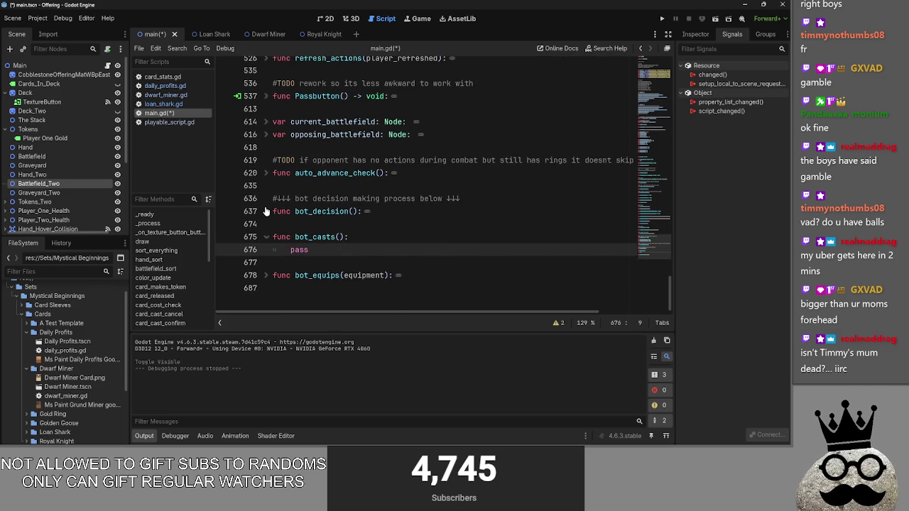
Recheck bot_decision, then fold it and the bot_casts stub
click(266, 211)
scroll(267, 211, down, 8)
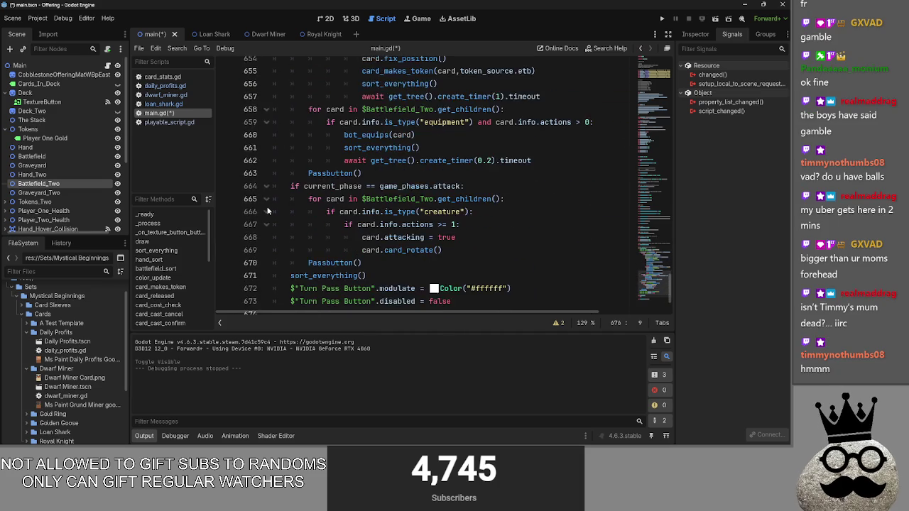
scroll(268, 211, up, 8)
scroll(267, 211, down, 10)
scroll(268, 211, up, 13)
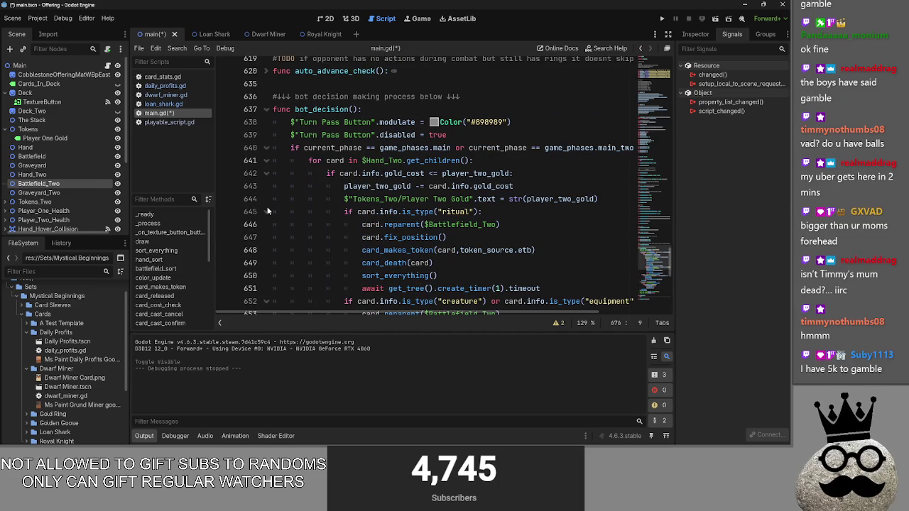
click(266, 109)
click(343, 122)
scroll(345, 134, up, 7)
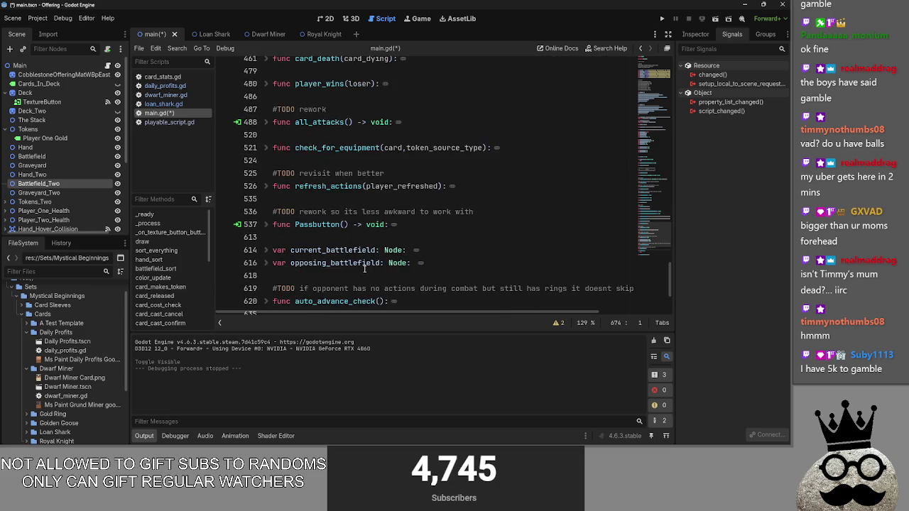
scroll(352, 264, down, 4)
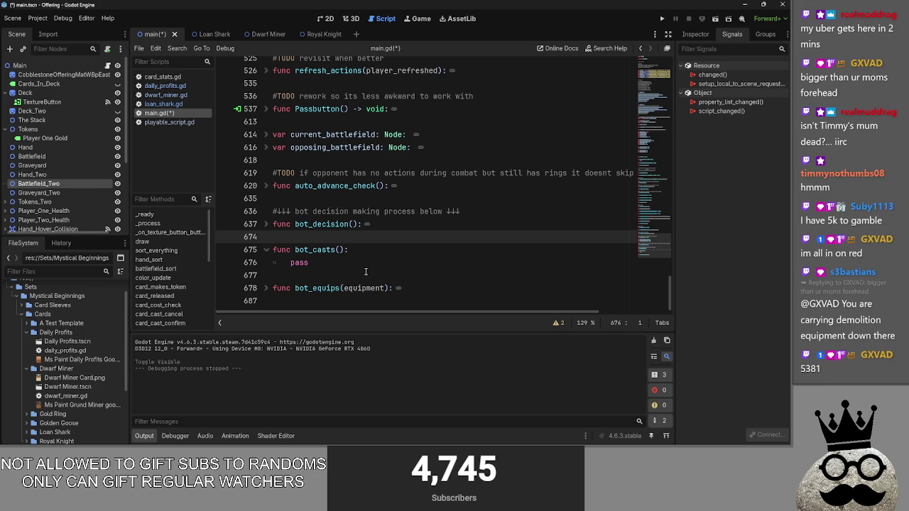
click(267, 250)
Briefly unfold and refold Passbutton, check_for_equipment and all_attacks in main.gd
click(335, 199)
scroll(334, 202, up, 2)
click(332, 211)
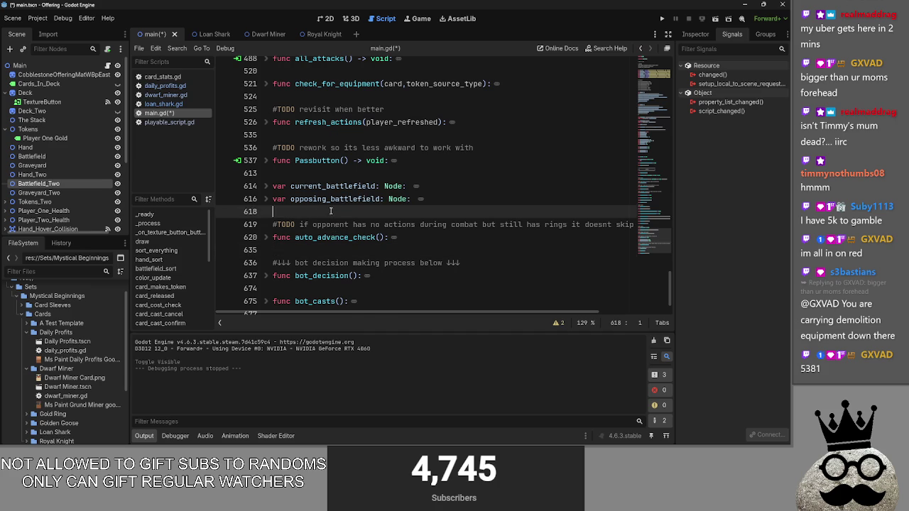
click(267, 161)
click(267, 160)
click(279, 174)
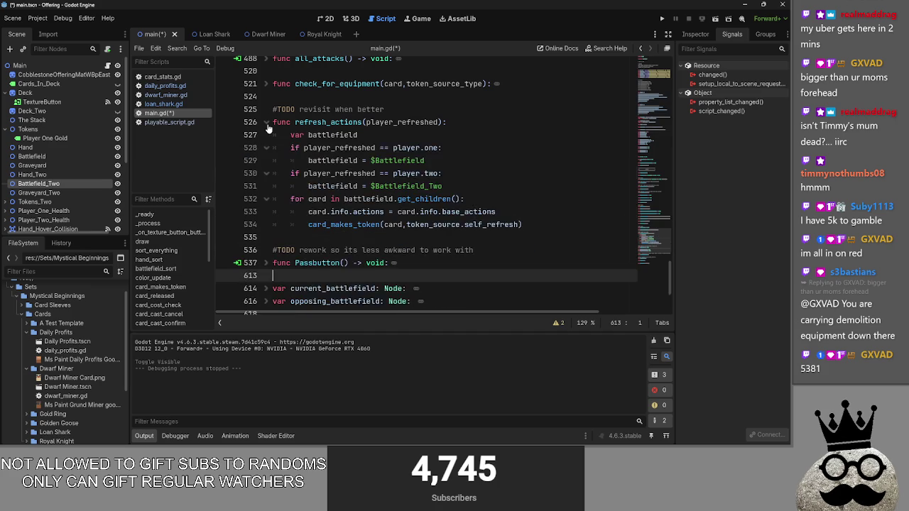
click(277, 147)
scroll(269, 128, up, 2)
click(267, 122)
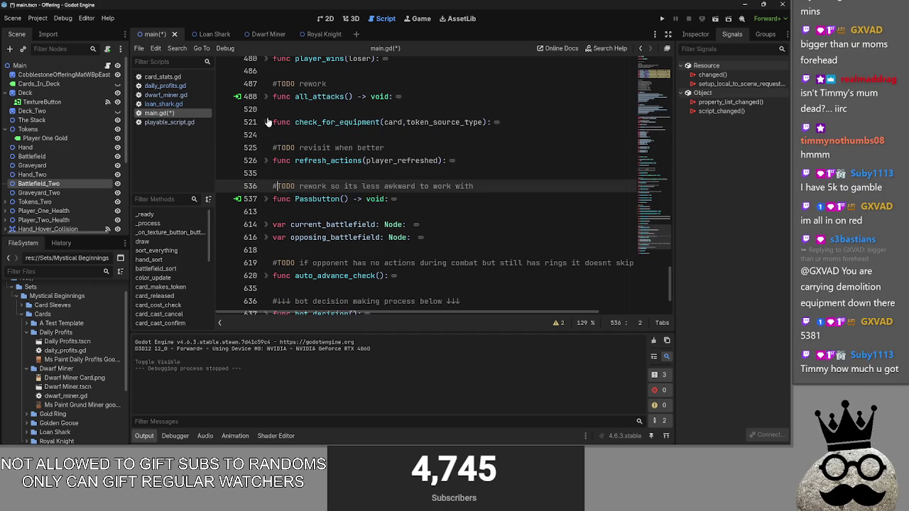
click(267, 122)
click(277, 135)
click(267, 97)
click(267, 96)
click(278, 109)
Peek inside card_death and player_wins, refold them, and check the code near line 115
scroll(329, 208, up, 1)
scroll(329, 208, up, 8)
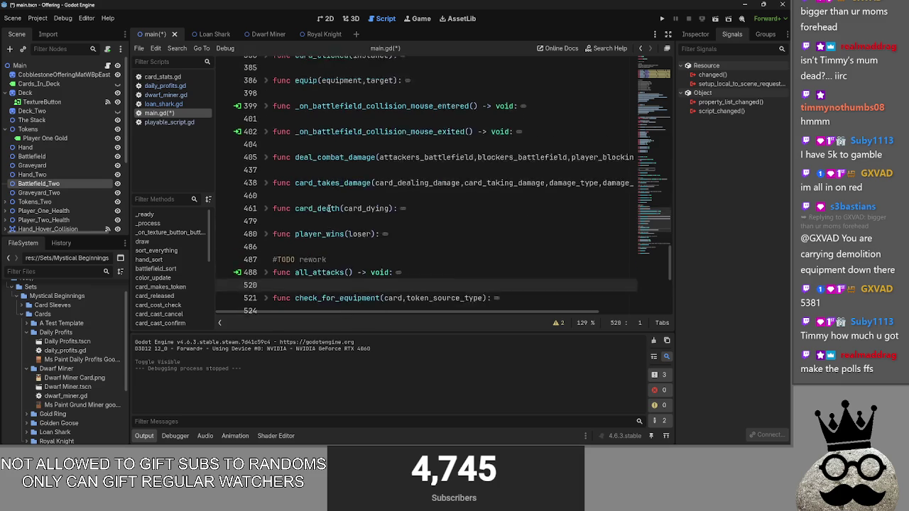
scroll(329, 207, down, 5)
scroll(328, 207, up, 3)
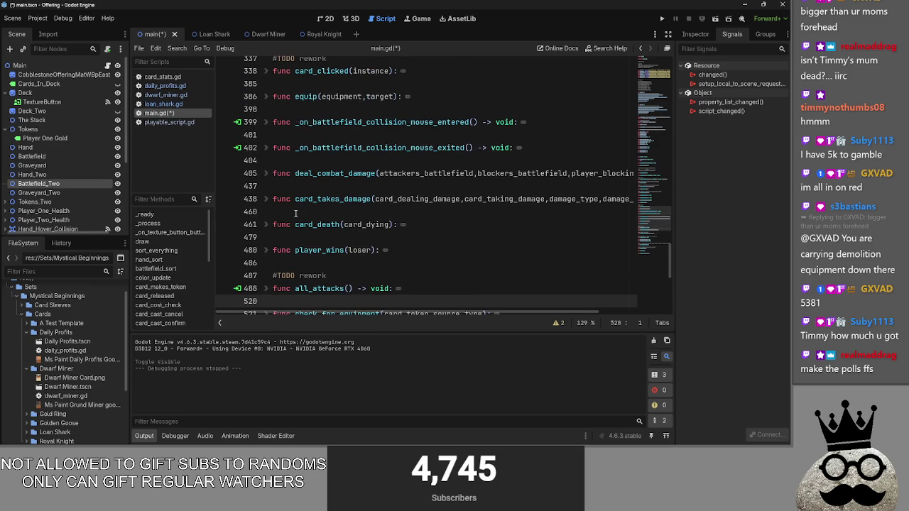
click(296, 213)
click(264, 224)
click(264, 224)
click(265, 250)
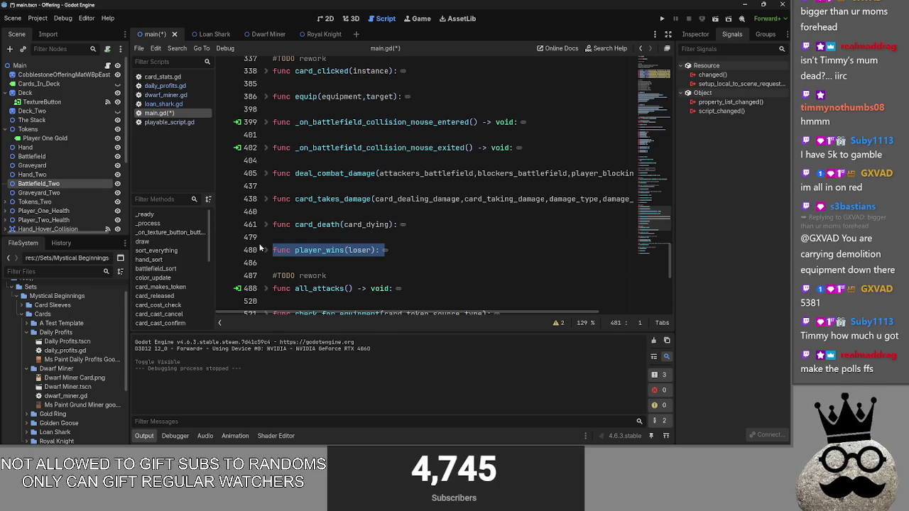
click(265, 250)
click(264, 250)
click(417, 237)
scroll(418, 259, up, 4)
scroll(418, 259, up, 10)
drag(427, 262, 296, 160)
click(296, 161)
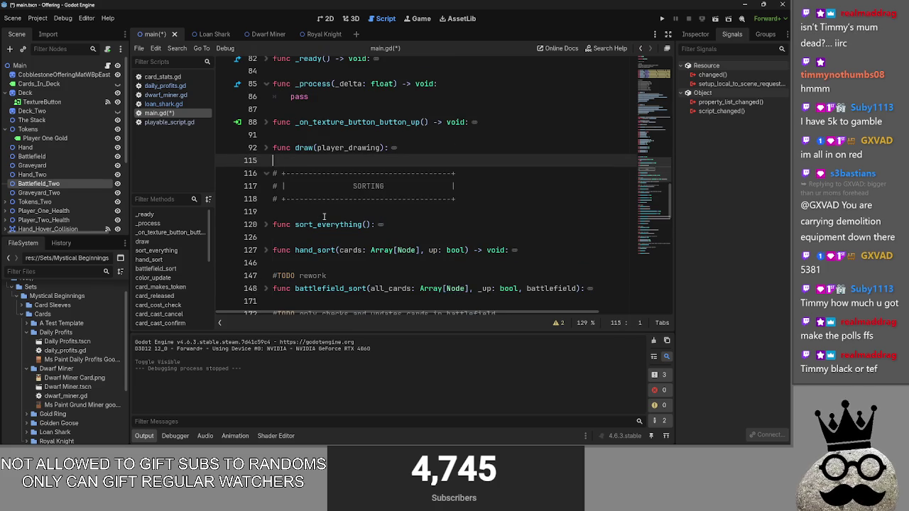
Reread bot_decision, fold it, and leave bot_equips at line 678 expanded
scroll(324, 217, down, 10)
scroll(324, 216, down, 6)
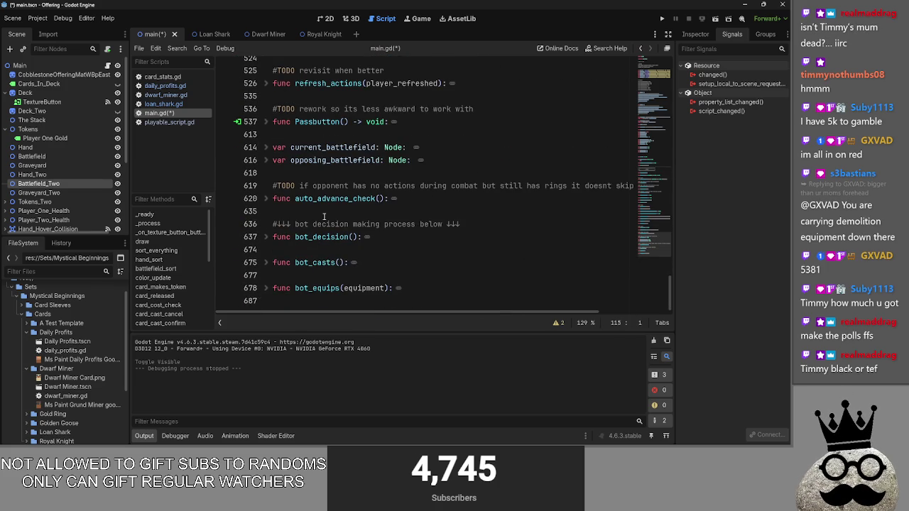
click(267, 238)
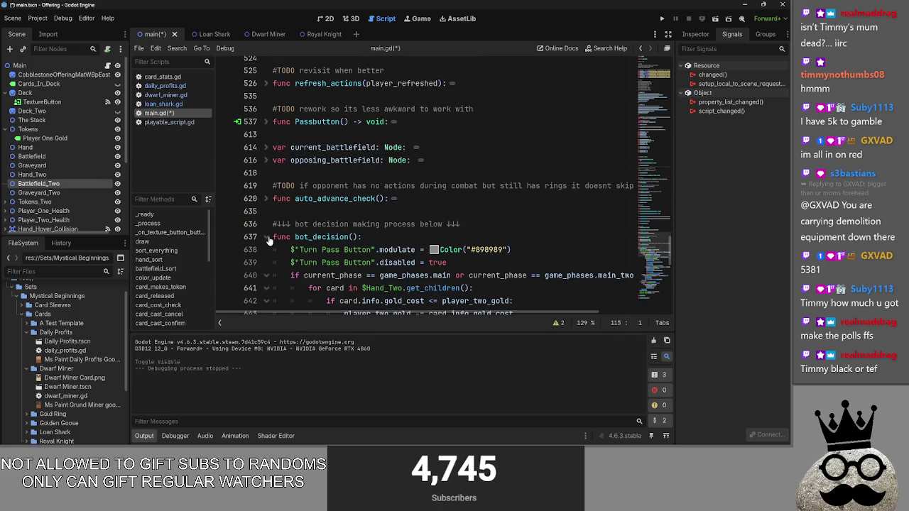
click(267, 237)
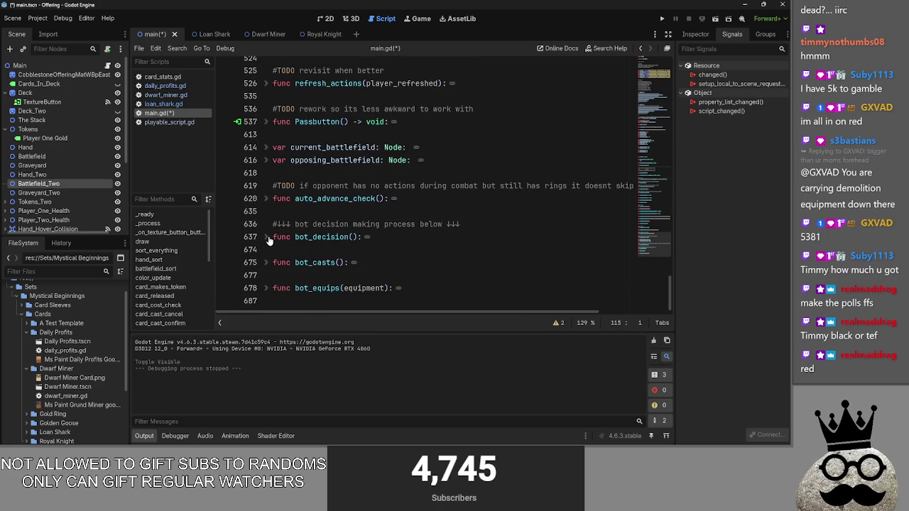
click(267, 237)
scroll(269, 241, down, 10)
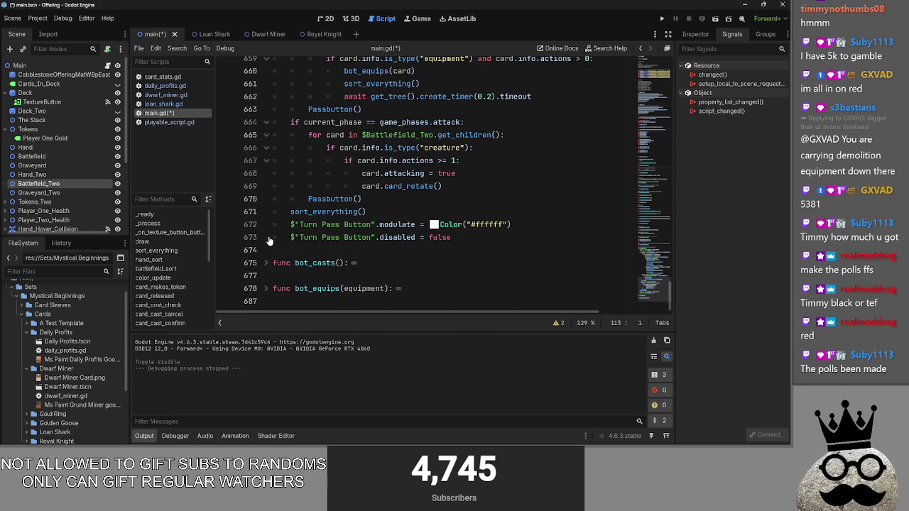
scroll(269, 242, up, 10)
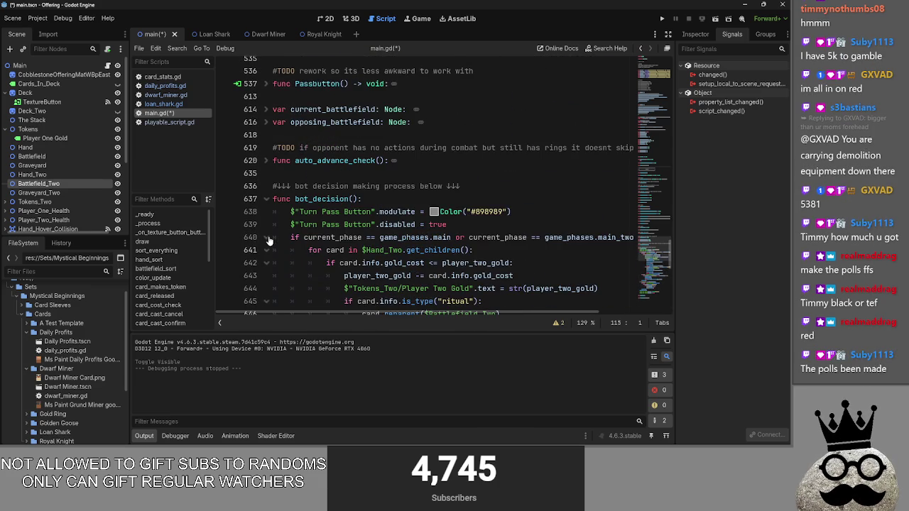
click(266, 199)
click(266, 249)
scroll(269, 232, down, 2)
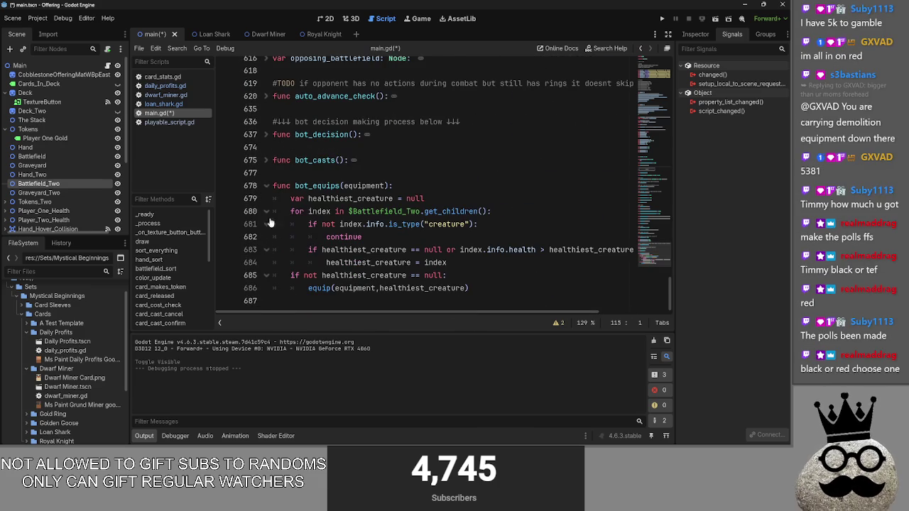
Review the bot_equips header and the first lines of its Battlefield_Two loop
mouse_move(500, 287)
mouse_down()
mouse_move(242, 194)
mouse_move(246, 200)
mouse_up()
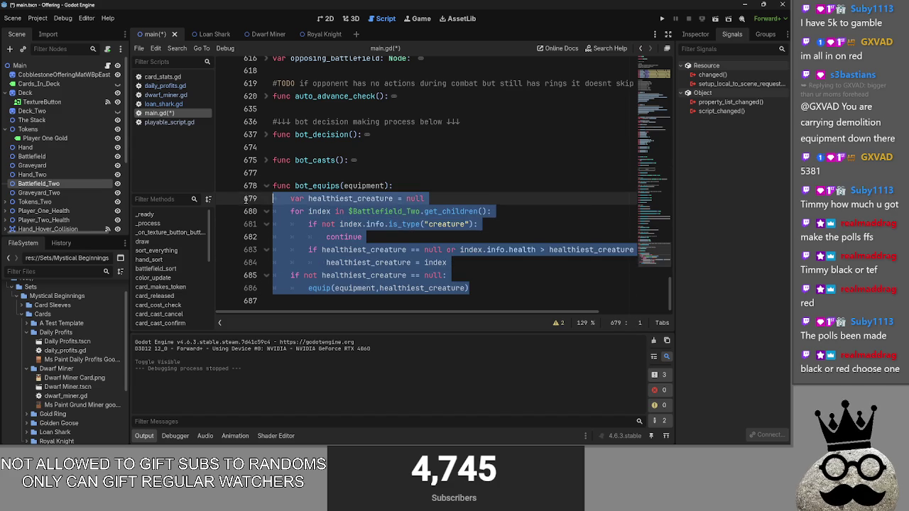
click(467, 202)
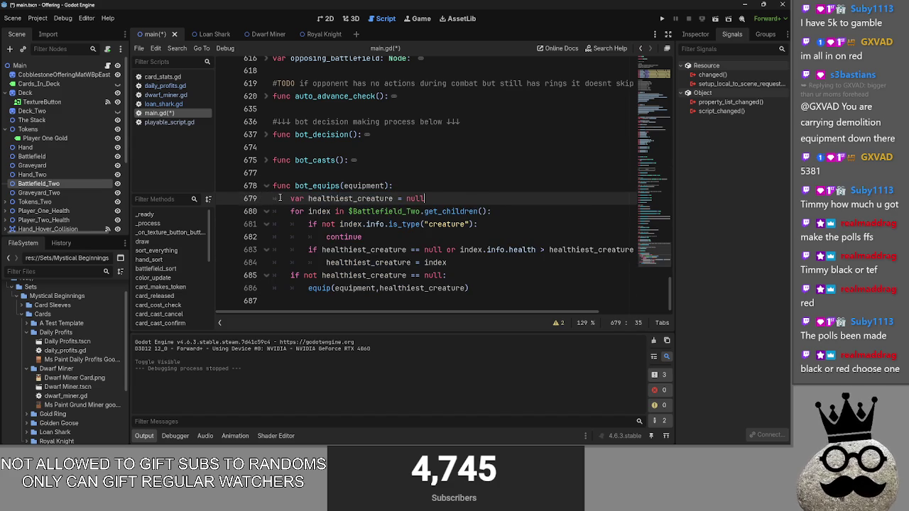
key(Up)
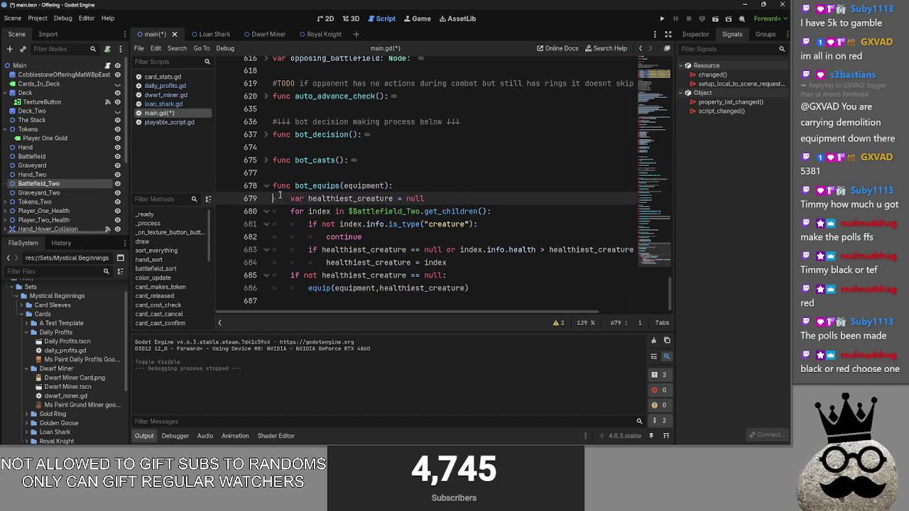
drag(290, 199, 457, 211)
click(496, 223)
key(shift+Home)
key(Left)
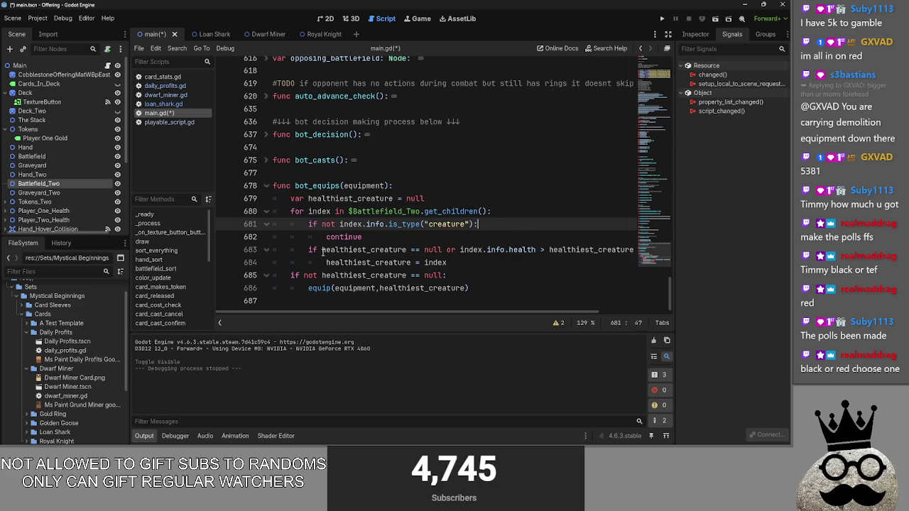
key(Down)
triple_click(309, 224)
click(309, 224)
click(366, 237)
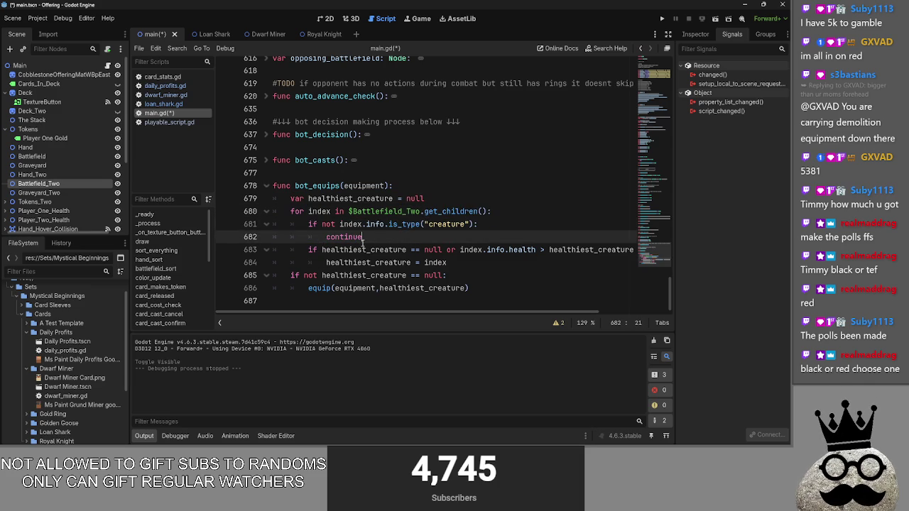
Inspect the creature-type check and its continue statement on lines 681–682
key(shift+Up)
key(shift+Down)
key(shift+Up)
key(shift+Down)
shift+click(305, 224)
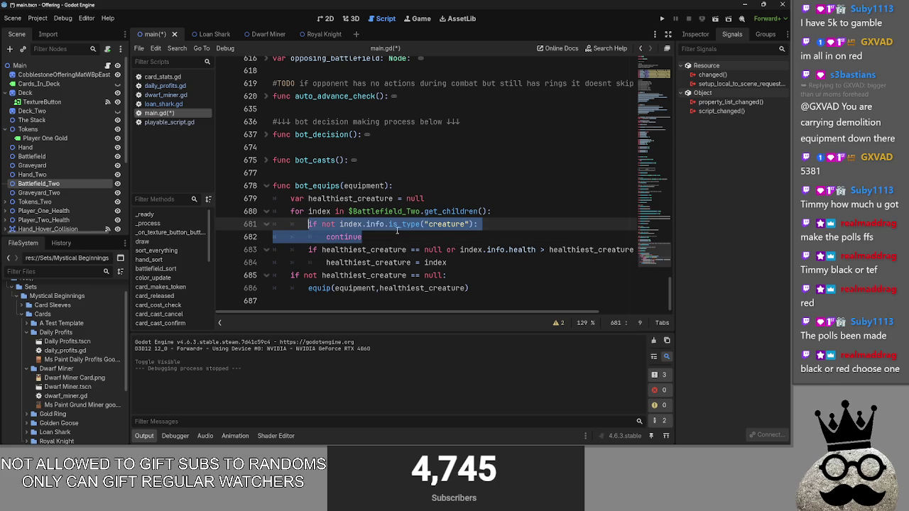
key(Right)
double_click(348, 237)
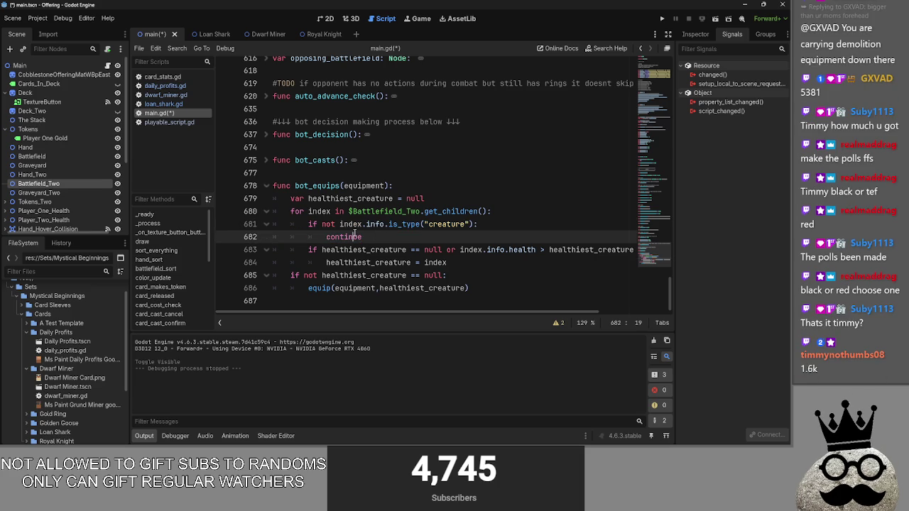
click(390, 234)
mouse_move(370, 313)
mouse_down()
mouse_move(439, 311)
mouse_move(339, 304)
mouse_up()
Check the health comparison, null check and equip call, then fold bot_equips
click(402, 250)
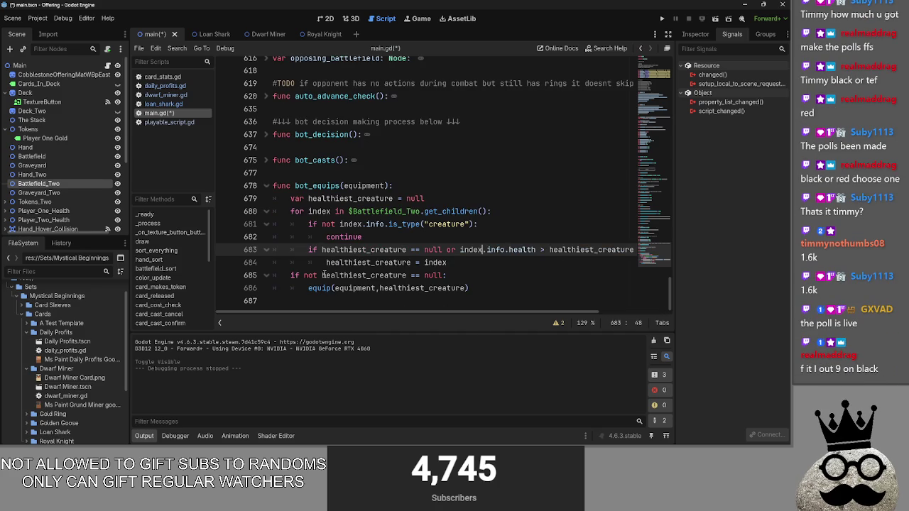
click(324, 276)
click(306, 275)
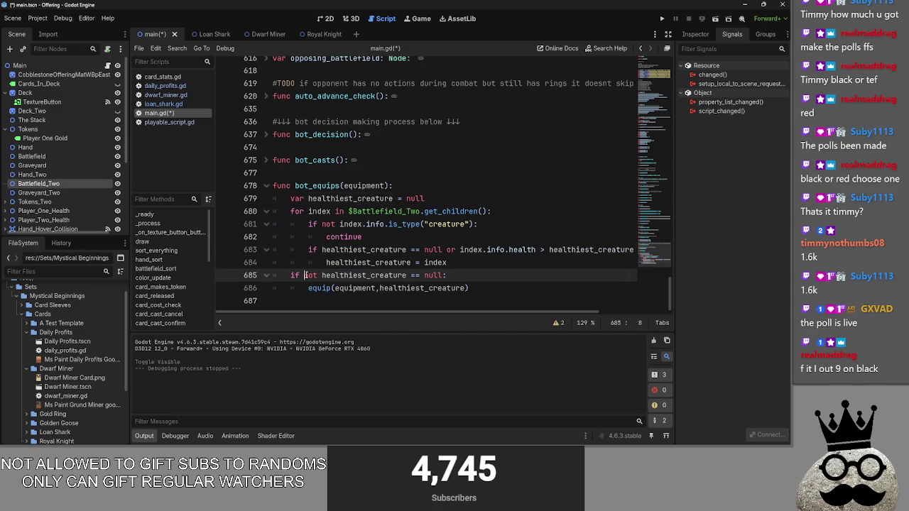
double_click(354, 290)
click(510, 275)
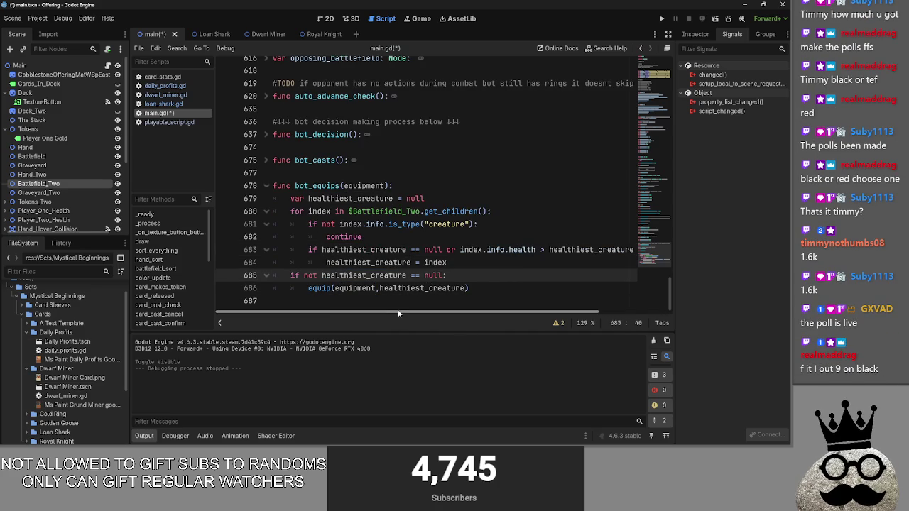
drag(522, 285, 253, 206)
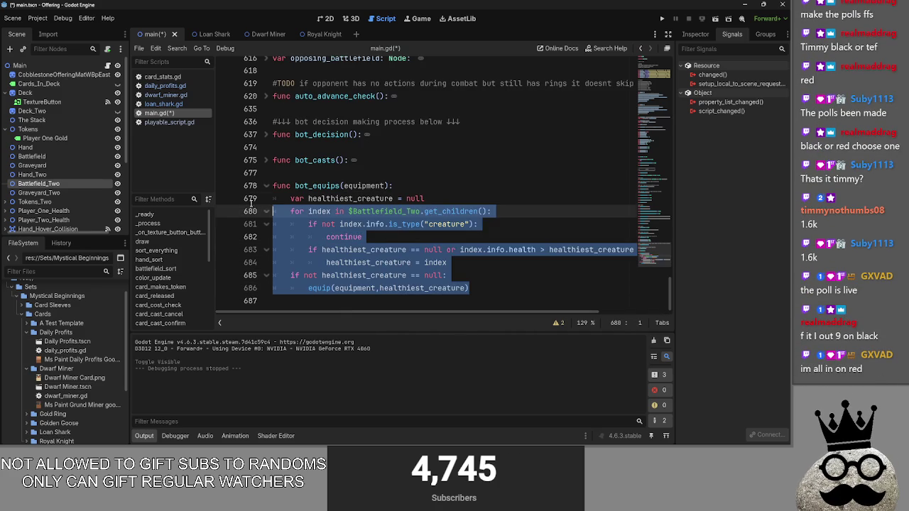
click(457, 240)
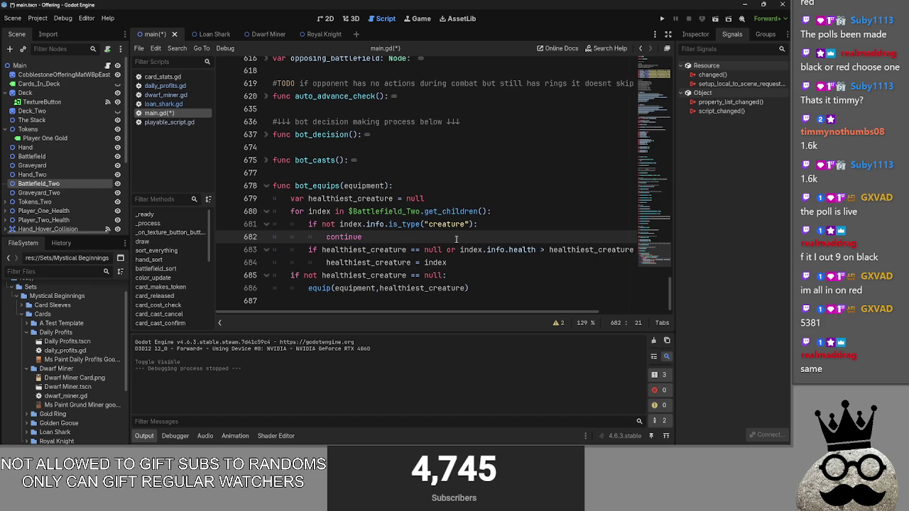
click(266, 185)
click(270, 160)
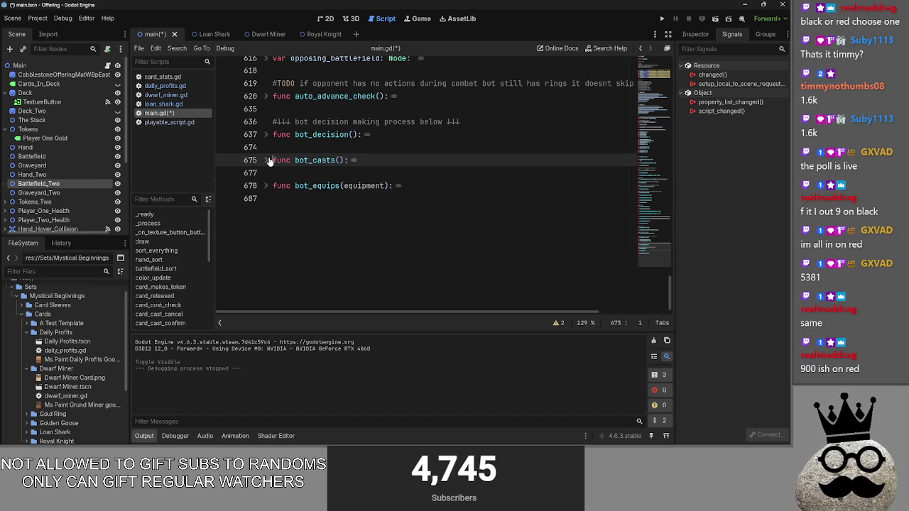
click(266, 134)
click(267, 134)
click(274, 147)
click(266, 135)
click(266, 134)
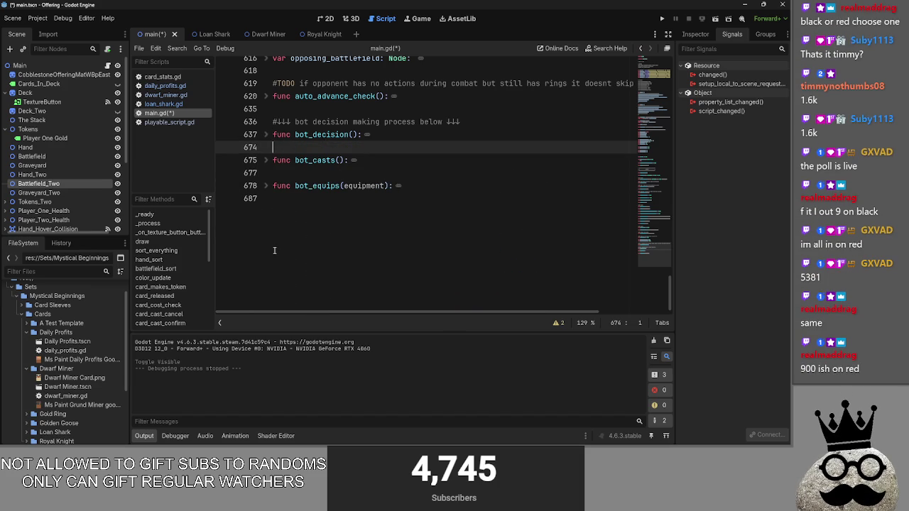
scroll(71, 355, down, 2)
scroll(71, 355, up, 3)
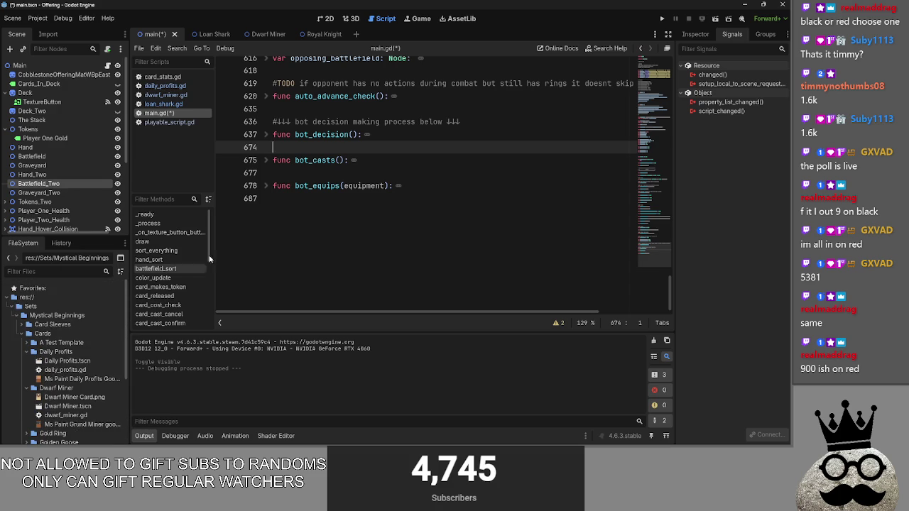
click(279, 109)
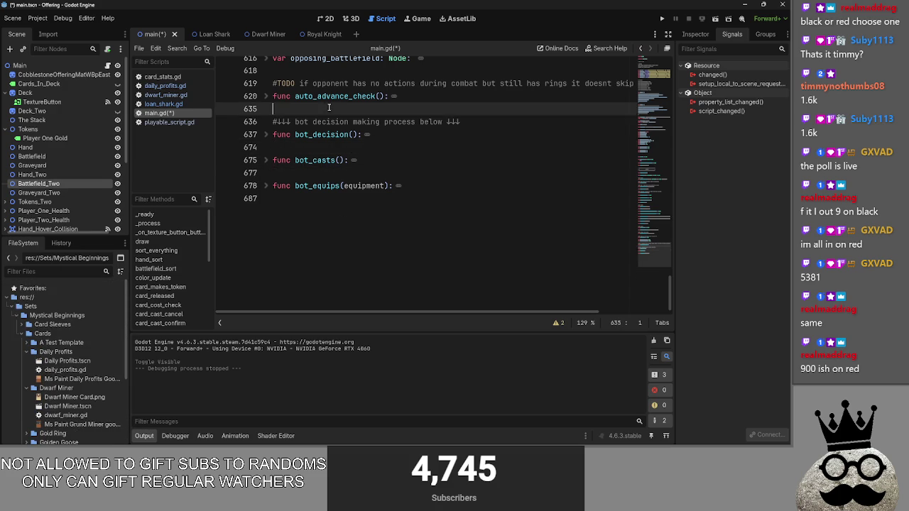
scroll(279, 143, up, 5)
scroll(274, 228, down, 2)
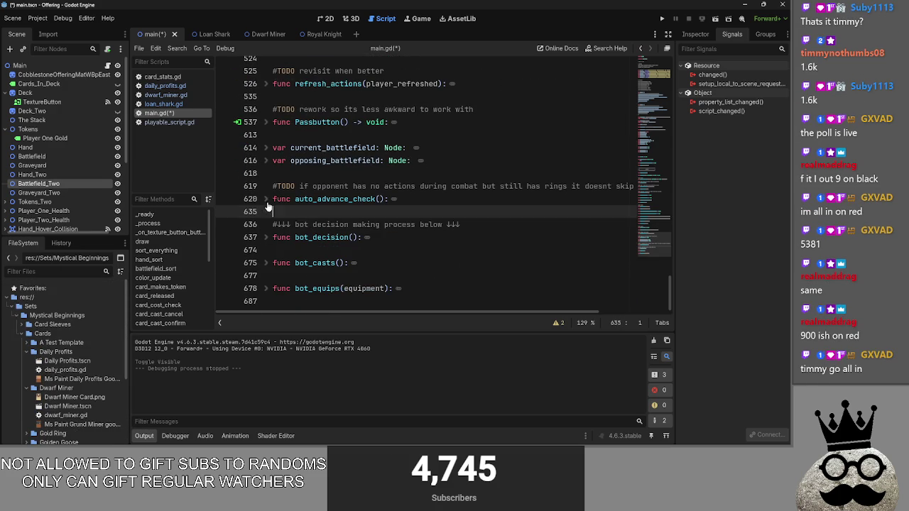
click(306, 177)
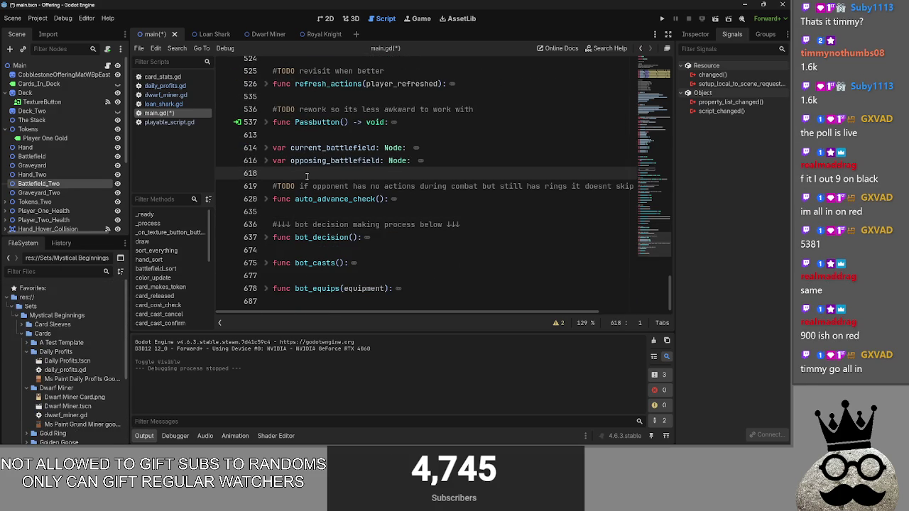
key(alt+Tab)
key(alt+Tab)
key(alt+Tab)
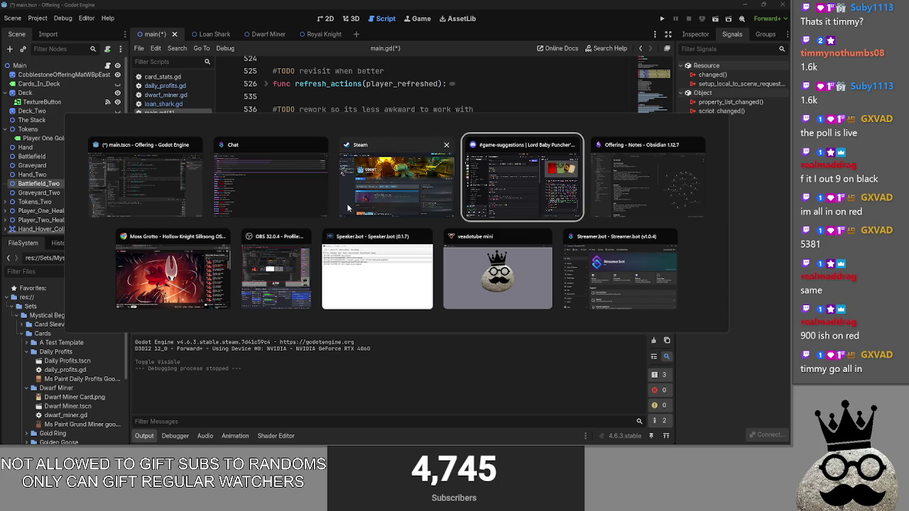
Add the to-do 'a single node that handles cards and have each cards script set up all information'
scroll(375, 191, up, 1)
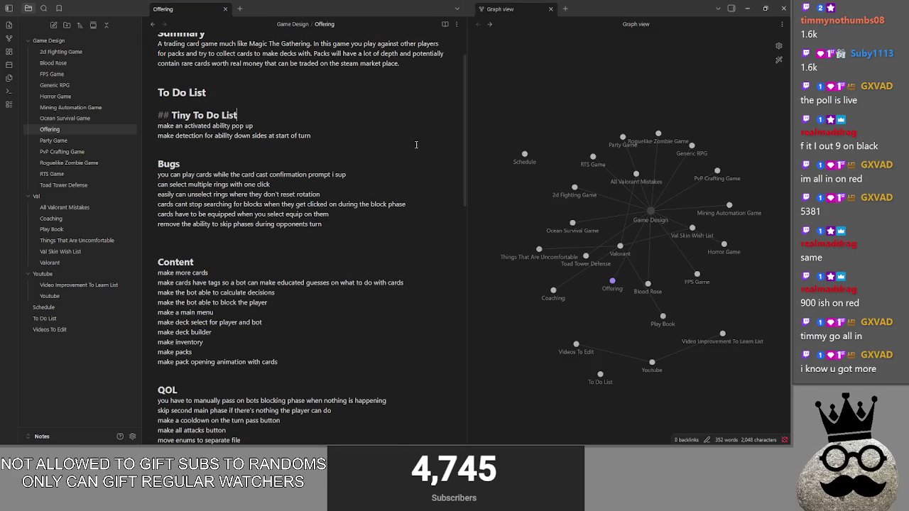
click(401, 136)
key(Return)
text(make)
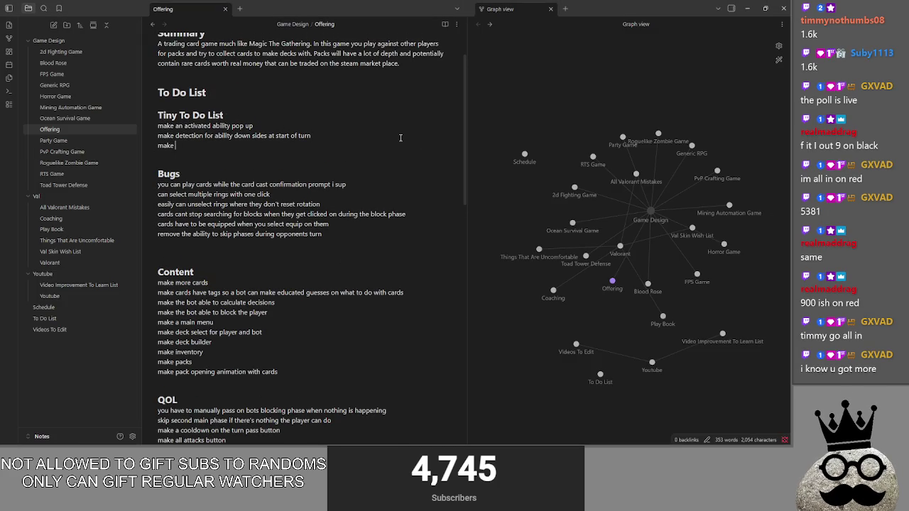
text(a single node tha)
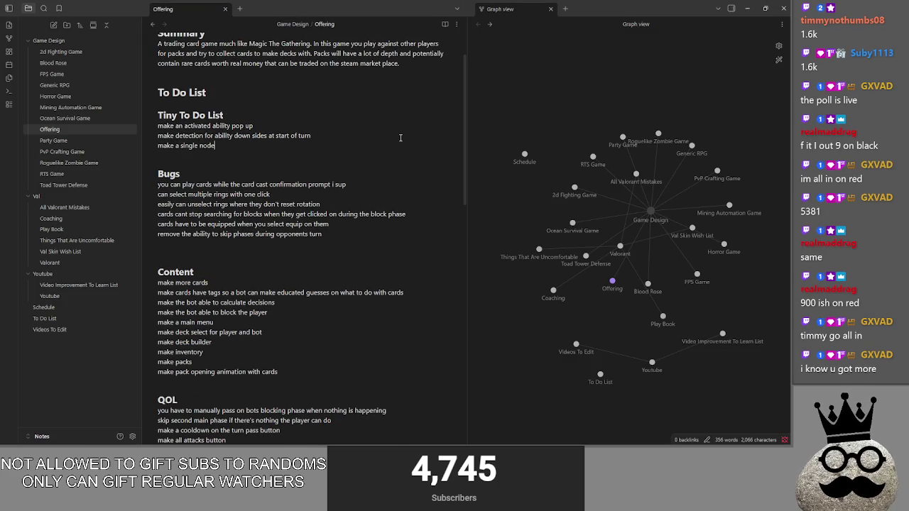
text(t handles )
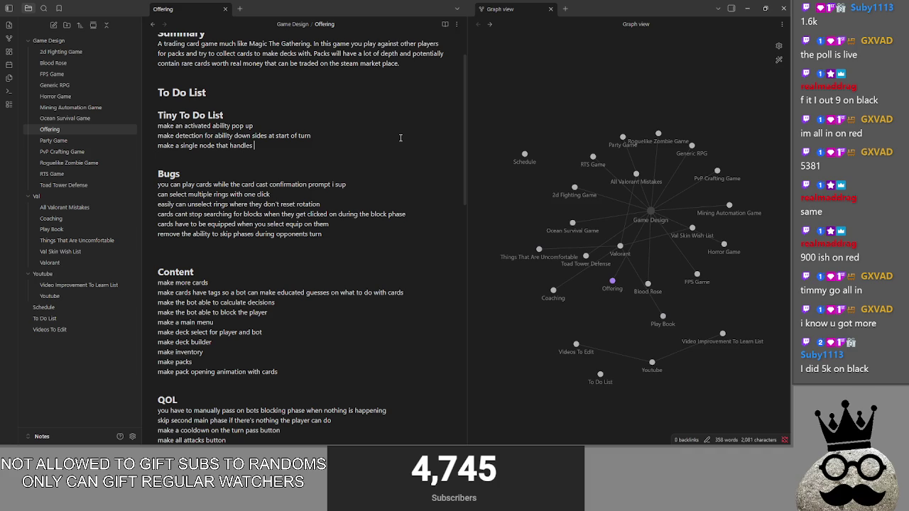
text(cards and have )
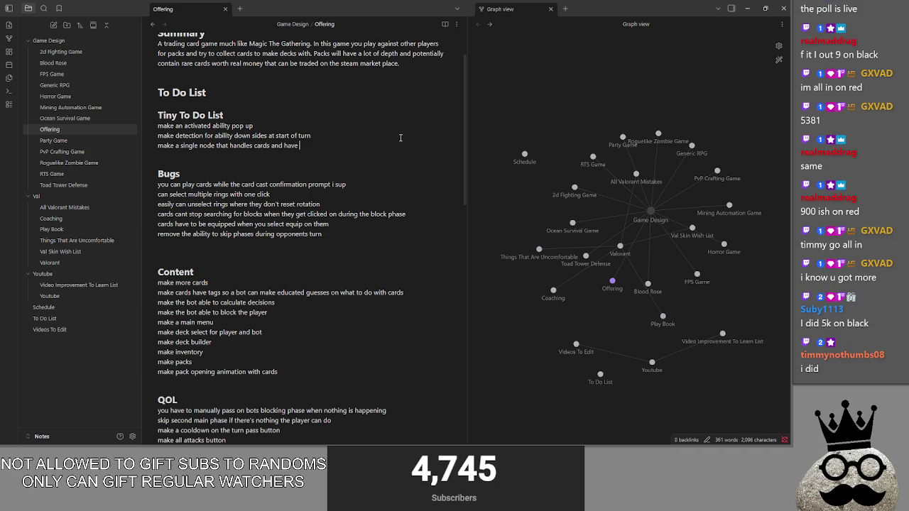
text(each cards s)
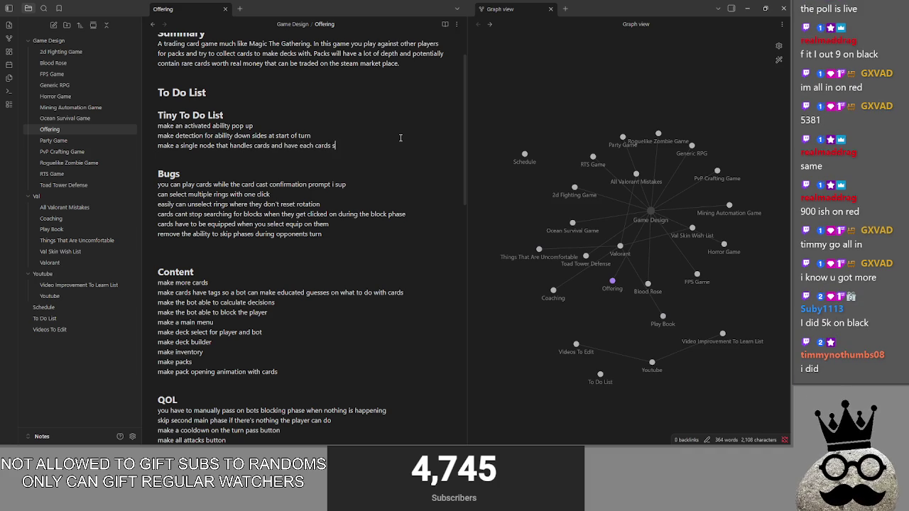
text(cript set up )
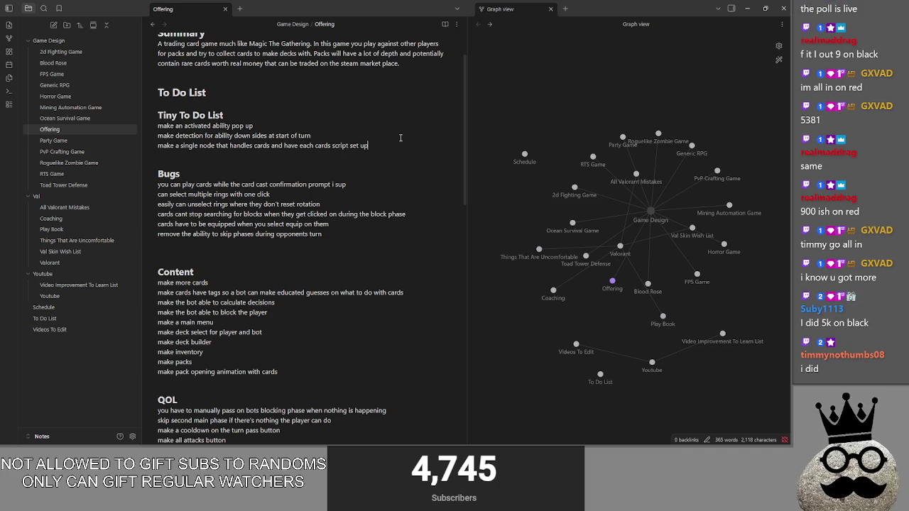
text(all inform)
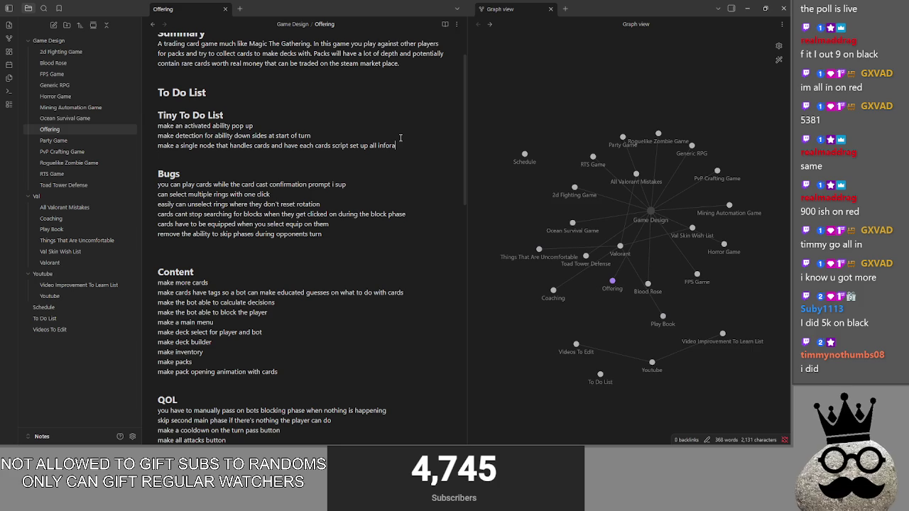
text(ation)
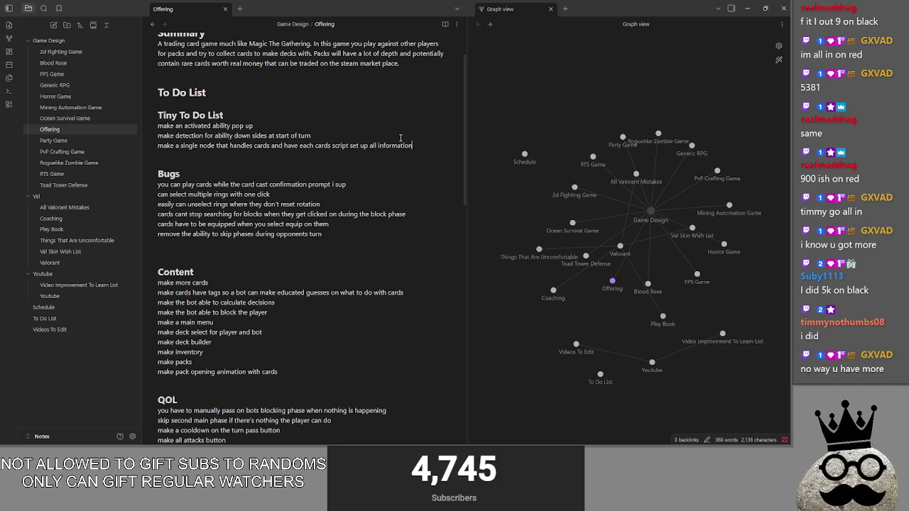
Delete the fixed equipping bug from the bug list and review the ring-related bugs
triple_click(354, 235)
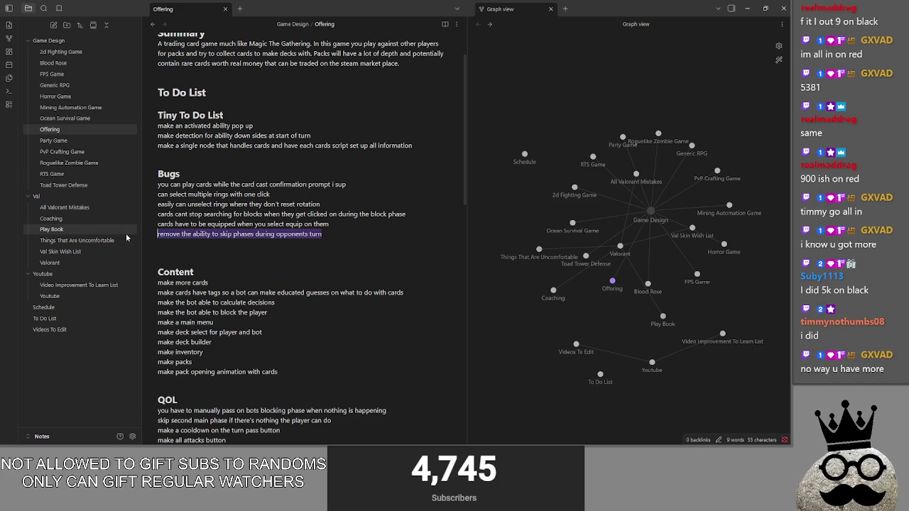
click(346, 240)
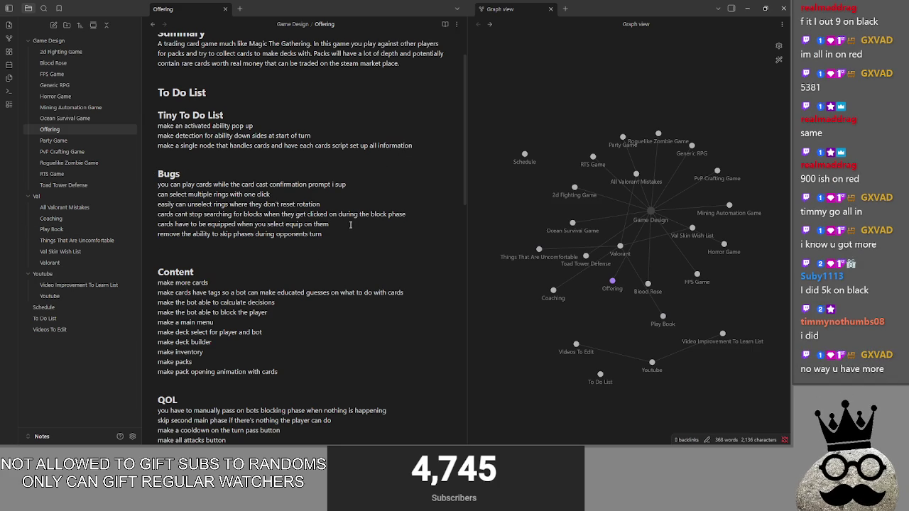
drag(350, 224, 162, 226)
key(BackSpace)
key(BackSpace)
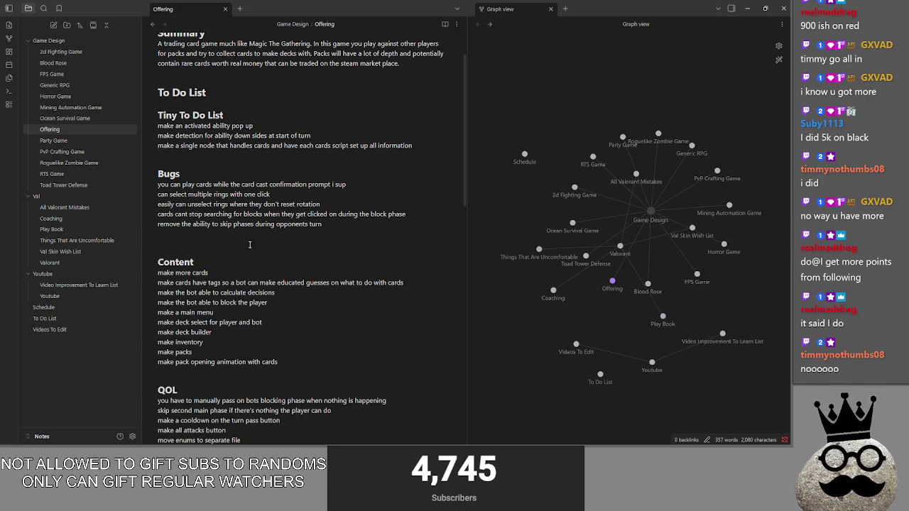
drag(329, 206, 147, 208)
click(284, 191)
key(shift+Home)
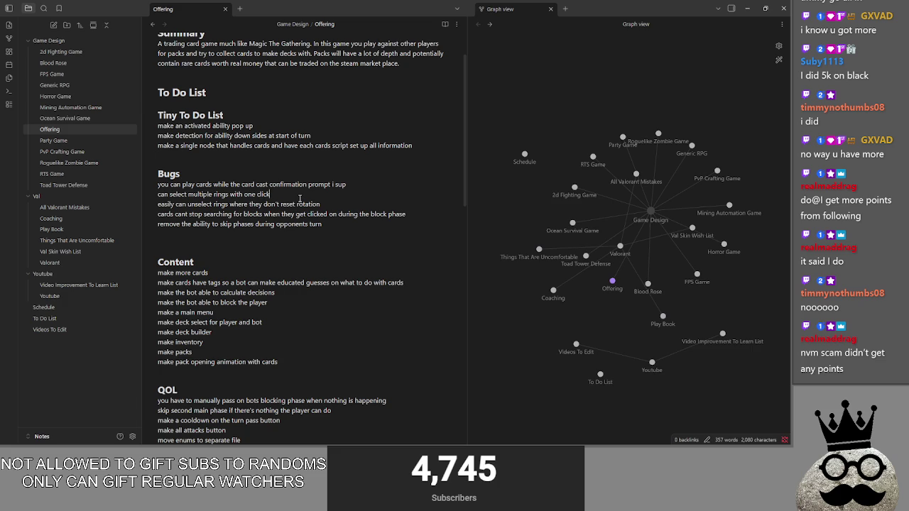
Look over the Content list and the five QOL items further down the note
scroll(300, 198, down, 1)
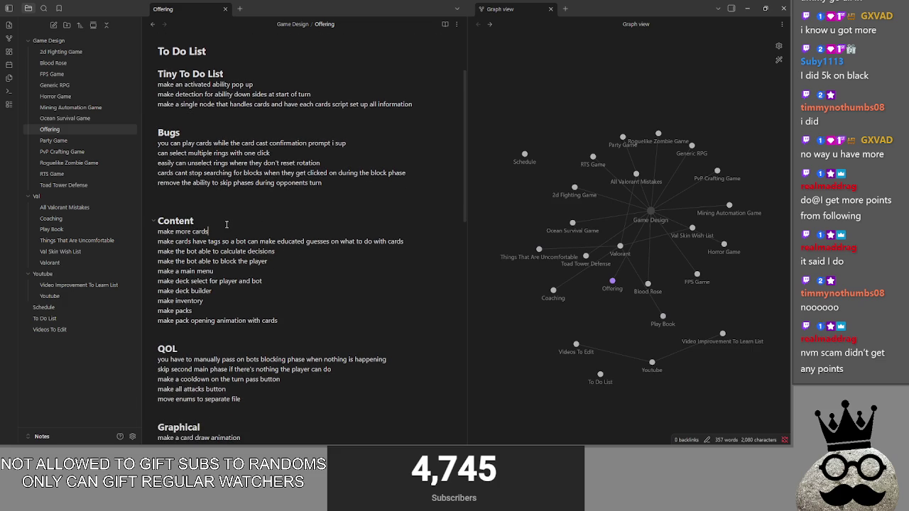
click(299, 260)
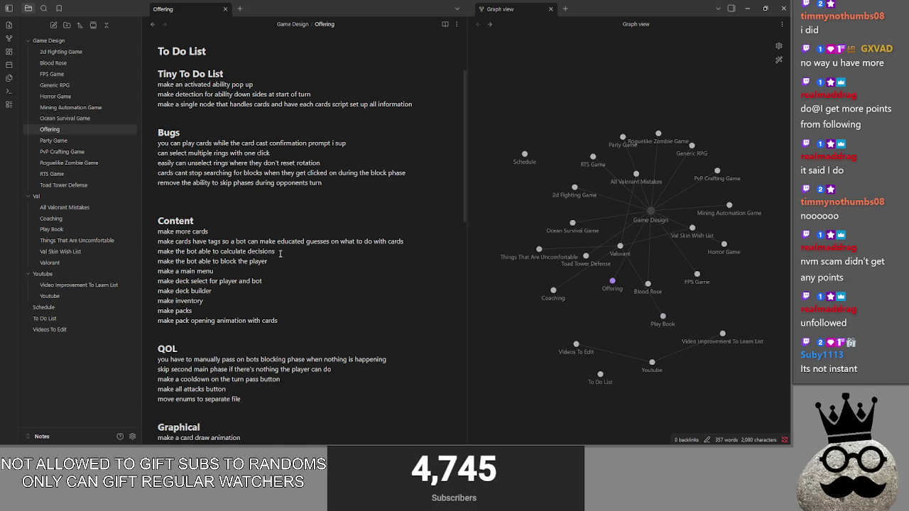
scroll(281, 254, down, 1)
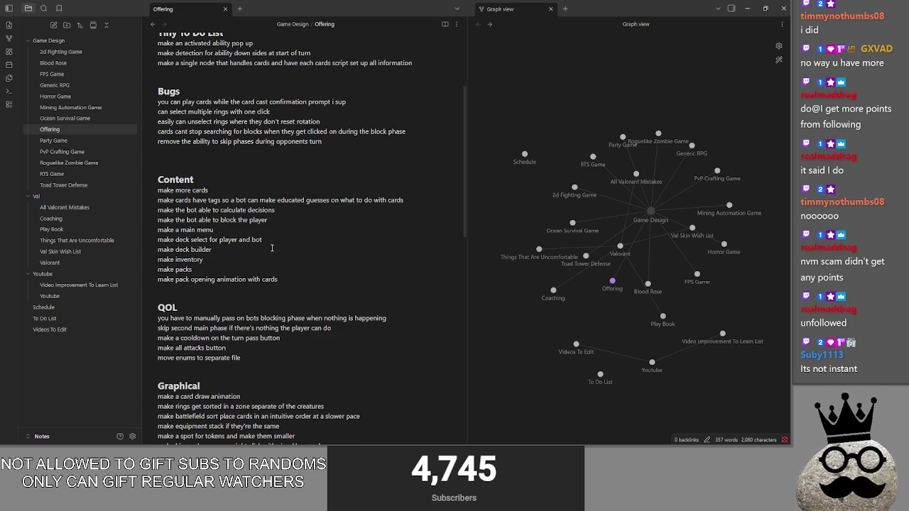
key(alt+Tab)
key(alt+Tab)
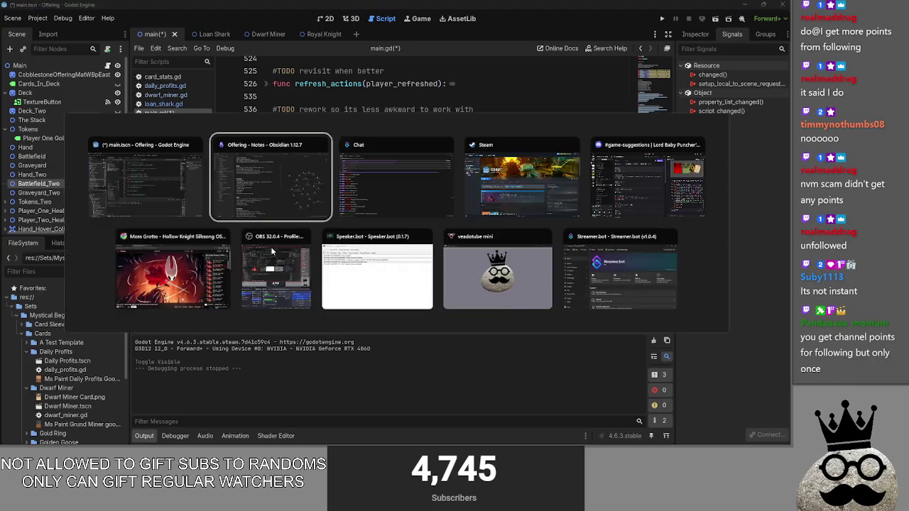
scroll(270, 254, down, 1)
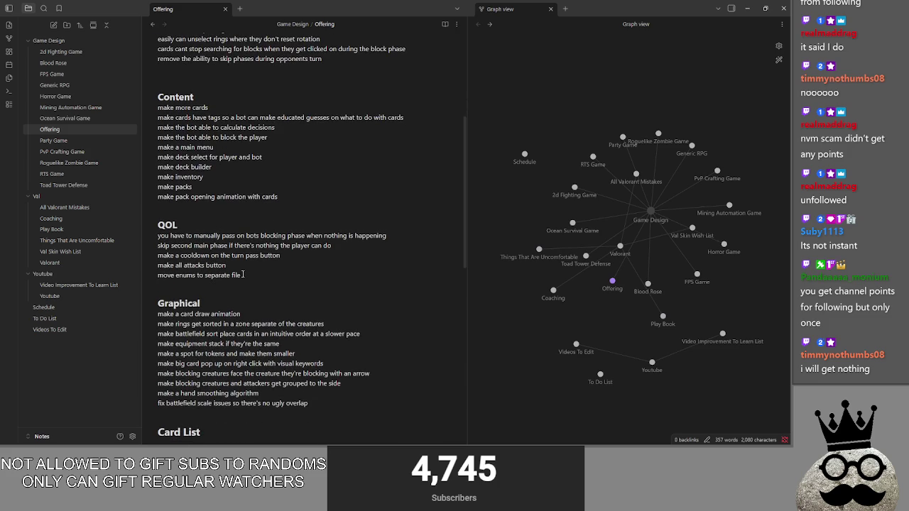
drag(241, 276, 117, 243)
mouse_move(242, 276)
mouse_down()
mouse_move(234, 256)
mouse_move(154, 237)
mouse_up()
click(249, 279)
drag(249, 279, 137, 241)
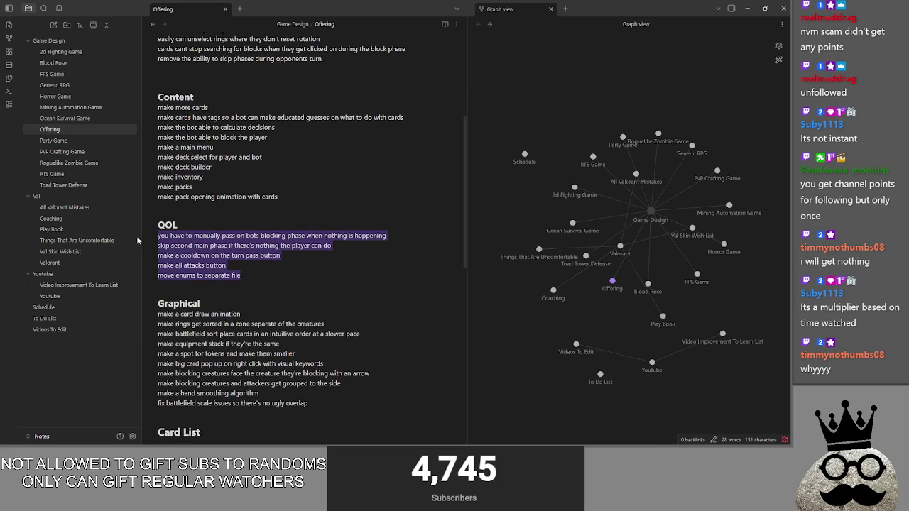
mouse_move(266, 269)
mouse_down()
mouse_move(142, 237)
mouse_move(178, 266)
mouse_move(140, 237)
mouse_up()
click(220, 257)
Check the card draw animation item, then return to the Orange list after Daily Profits
scroll(275, 270, down, 3)
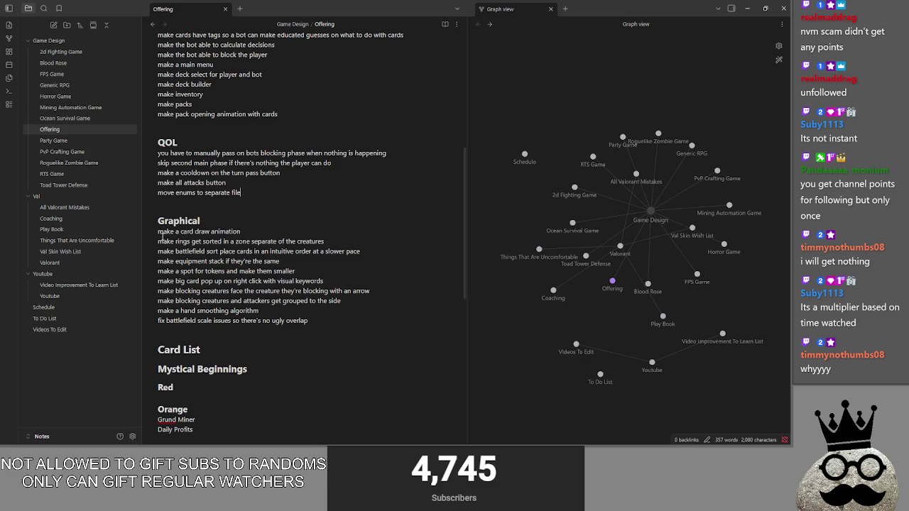
drag(242, 231, 142, 235)
mouse_move(242, 231)
mouse_down()
mouse_move(140, 236)
mouse_move(241, 232)
mouse_move(147, 233)
mouse_up()
click(241, 231)
scroll(255, 235, down, 3)
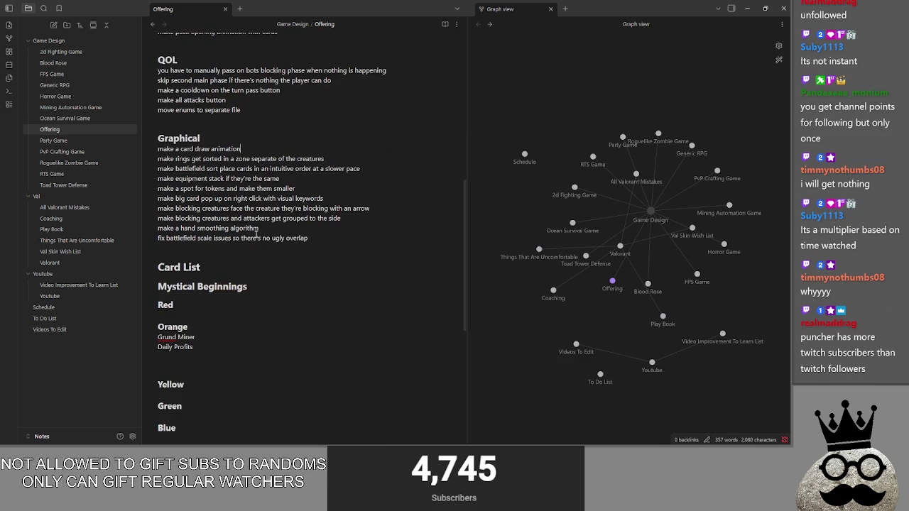
scroll(248, 302, down, 4)
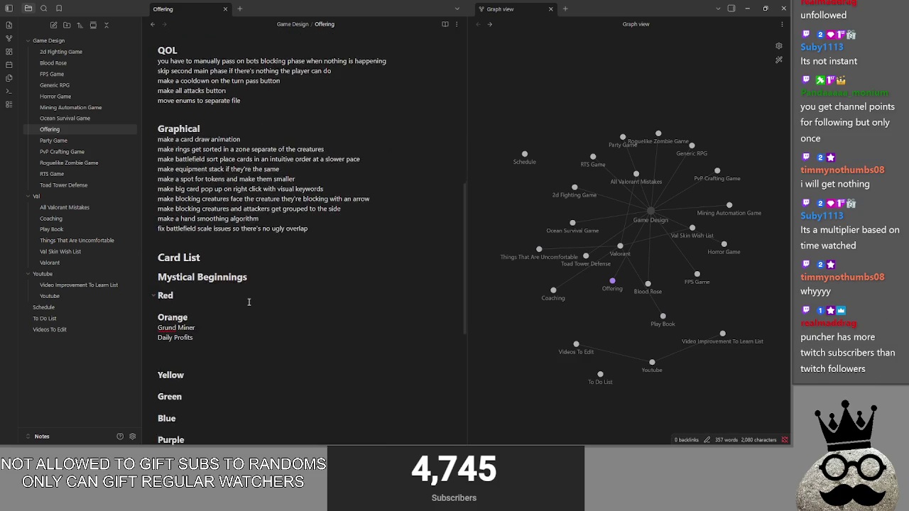
scroll(249, 302, up, 4)
click(224, 343)
Add Grund to the spelling dictionary and capitalise 'royal knight' to 'Royal Knight'
scroll(224, 348, up, 2)
text(royal knight)
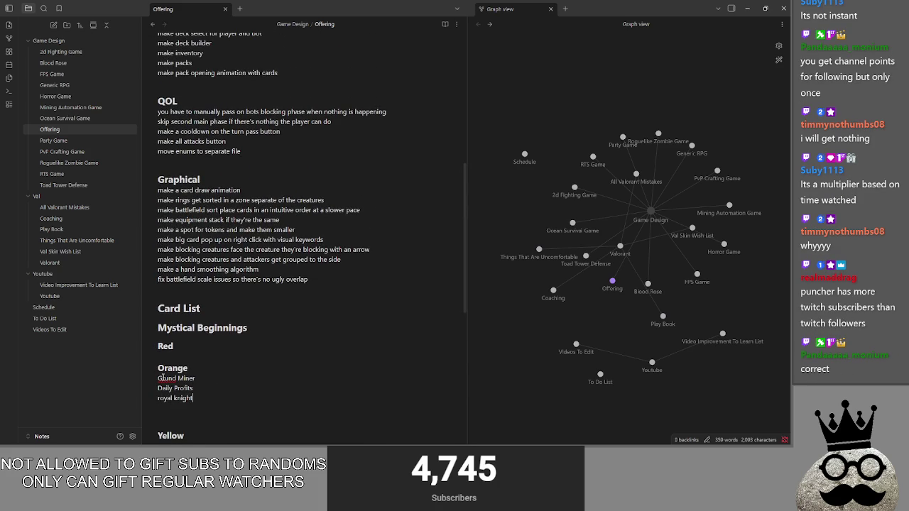
right_click(165, 380)
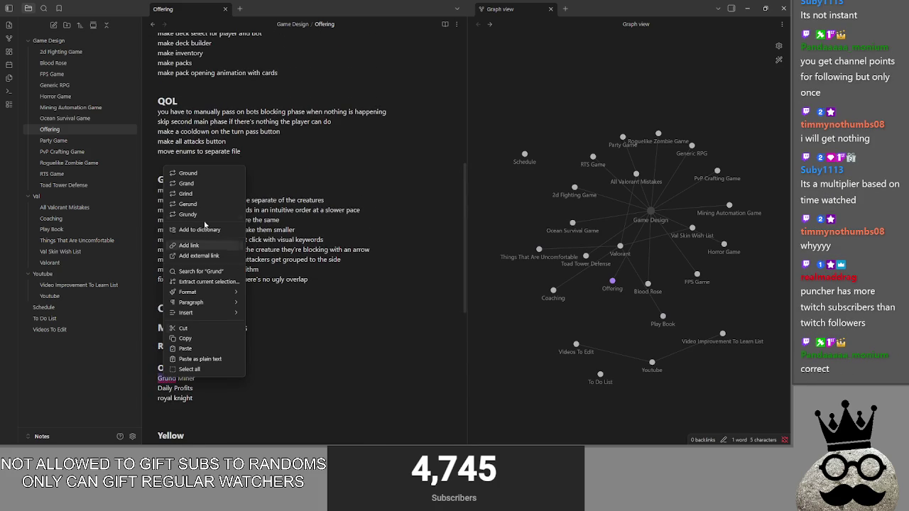
click(207, 231)
click(159, 398)
key(shift+Right)
text(R)
click(222, 402)
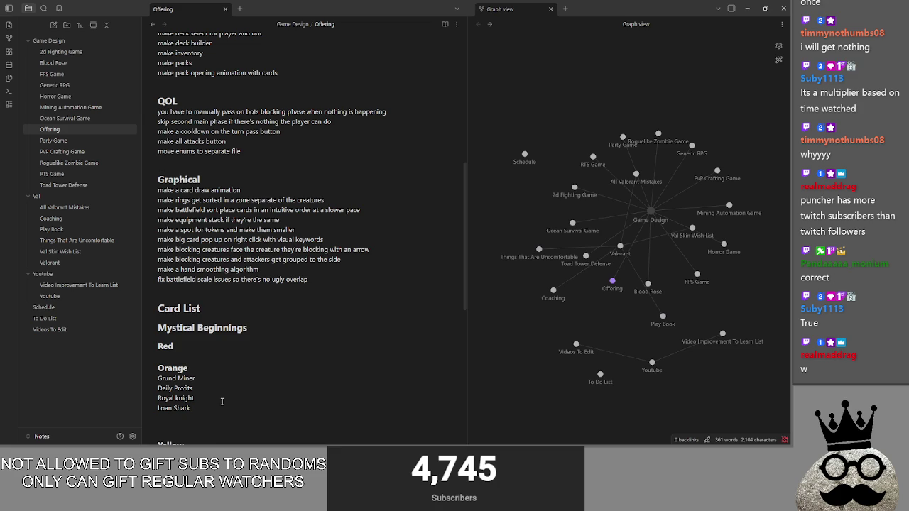
Add Gold Ring and Golden Goose below Daily Profits in the Orange list, fixing typos
click(264, 380)
click(261, 388)
key(Return)
text(Gold Ring)
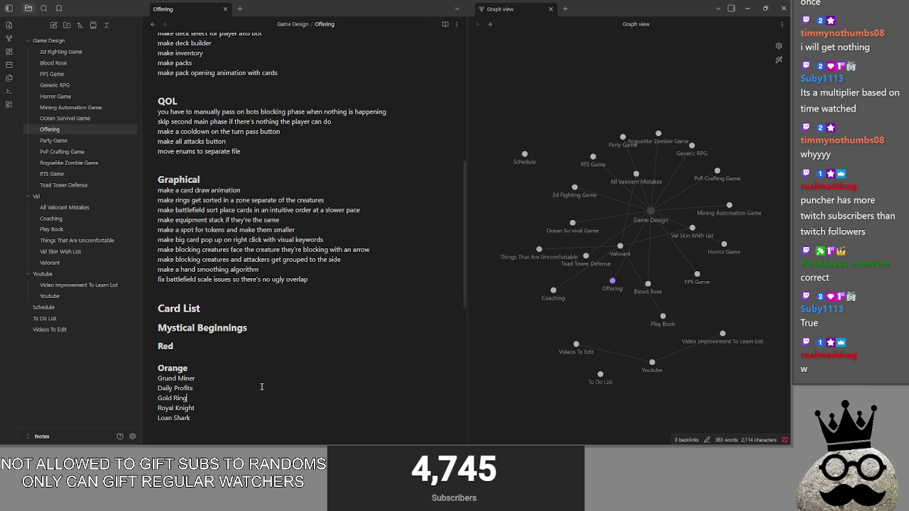
key(Return)
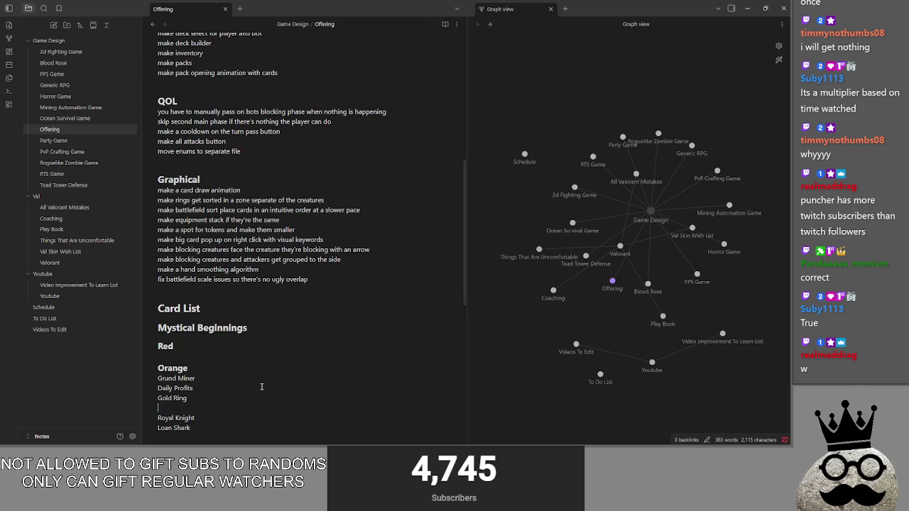
key(alt+Tab)
key(Escape)
key(alt+Tab)
key(Escape)
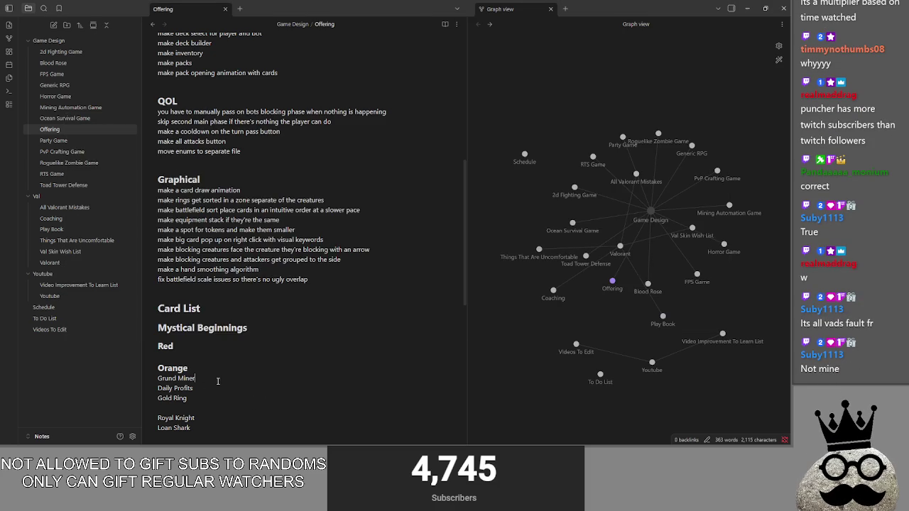
key(BackSpace)
text(Goldne)
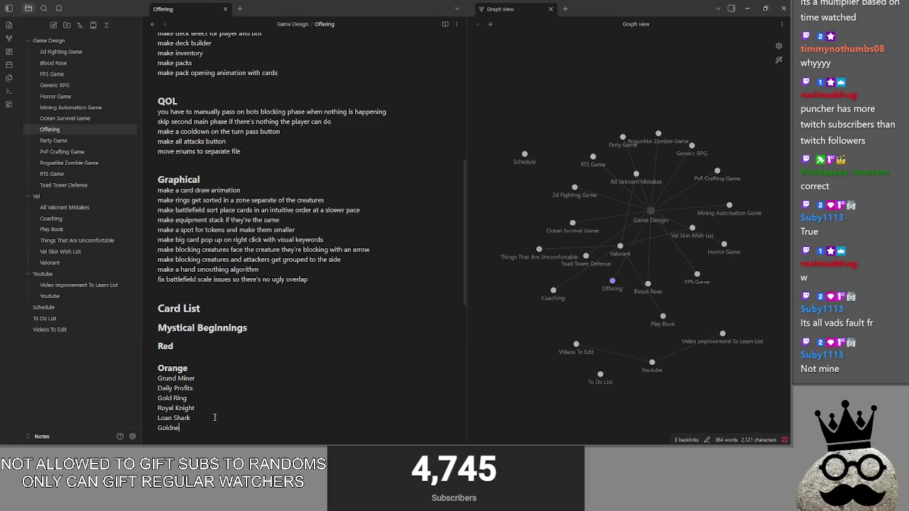
key(BackSpace)
text(n Goos)
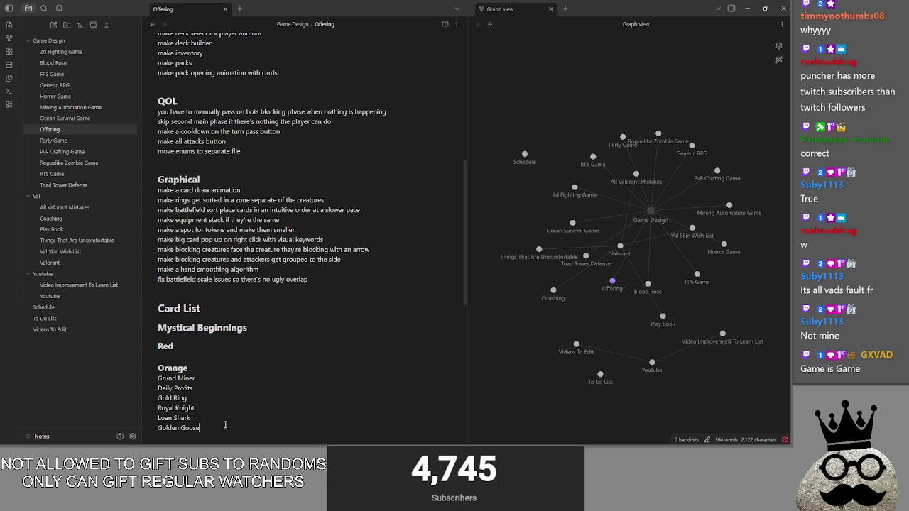
scroll(232, 417, down, 1)
key(alt+Tab)
key(Tab)
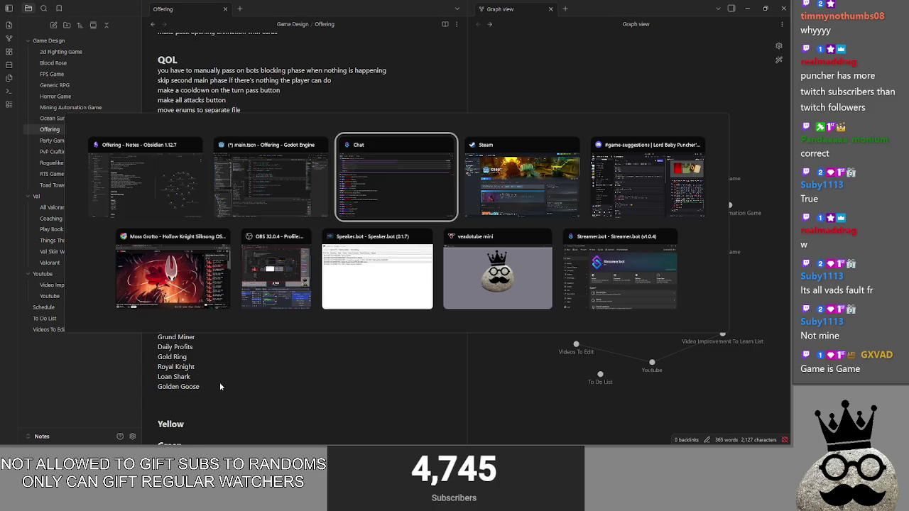
Scroll main.gd up to the deck_one and deck_two arrays around line 46
scroll(319, 236, up, 2)
scroll(319, 237, up, 20)
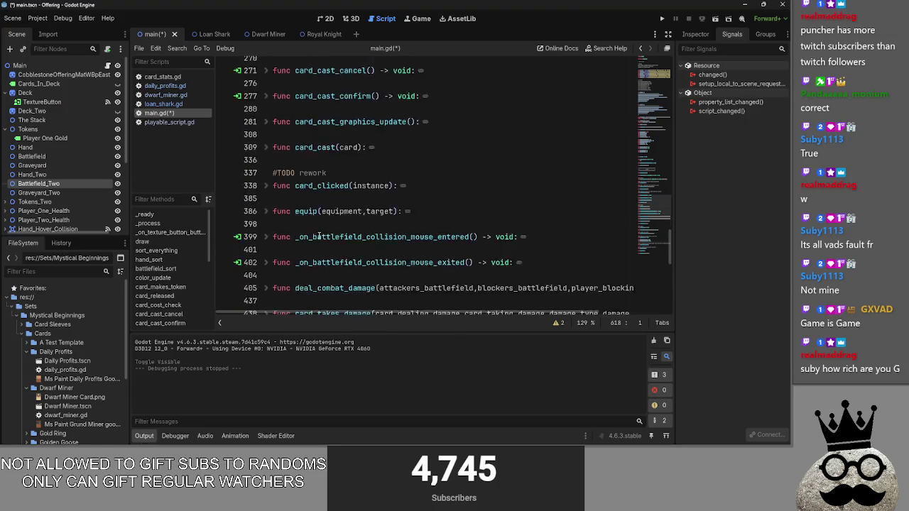
scroll(319, 236, up, 12)
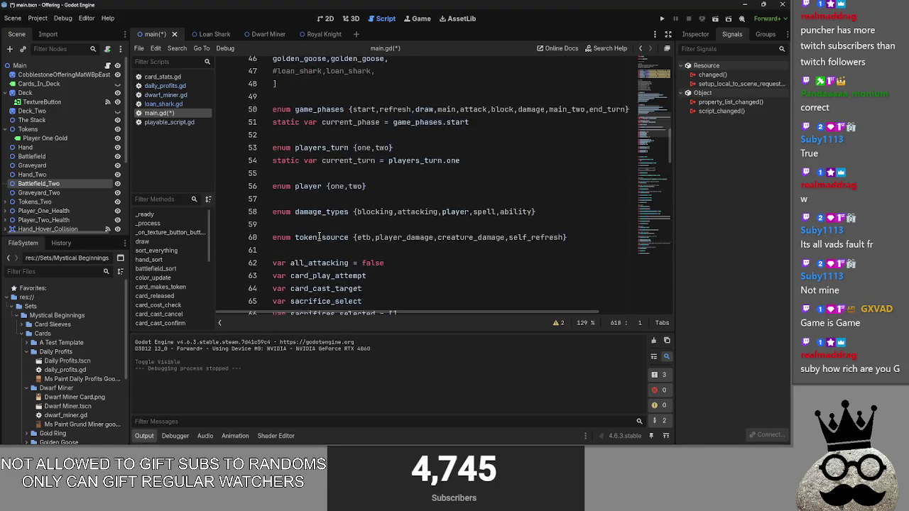
click(407, 289)
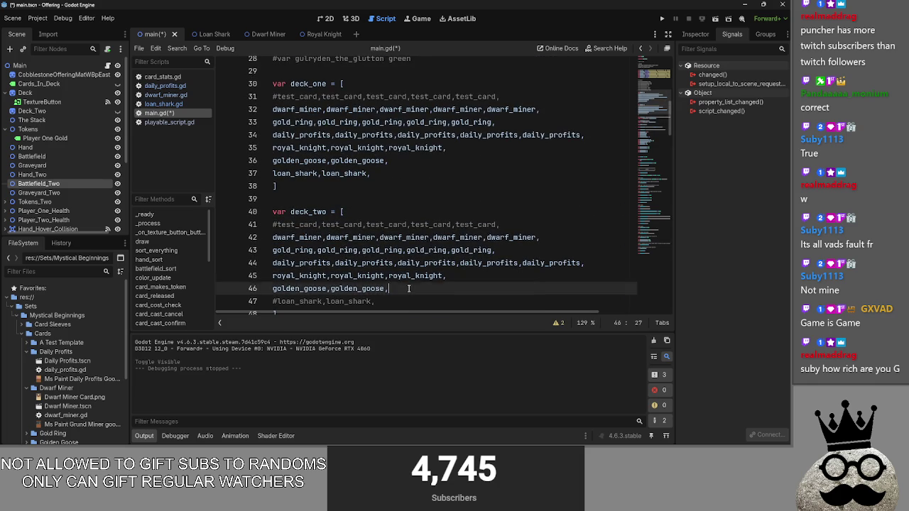
scroll(407, 288, down, 1)
drag(403, 270, 270, 250)
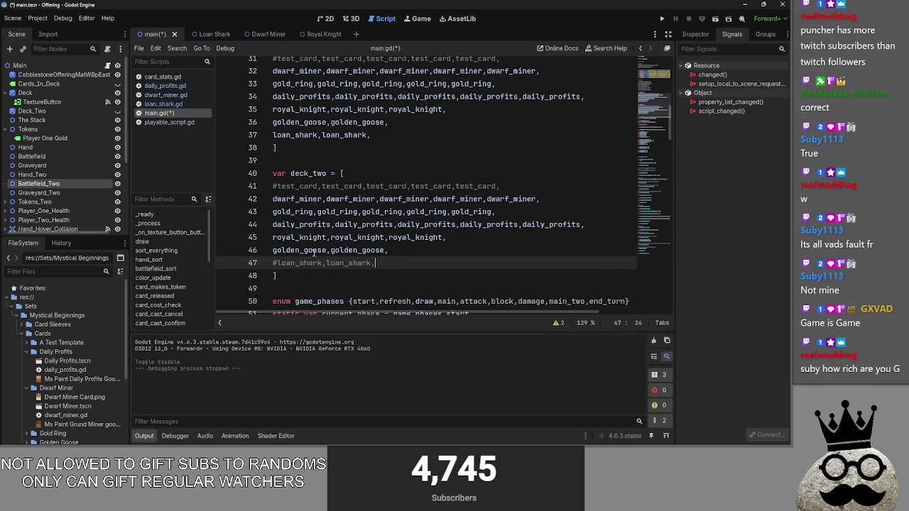
click(401, 263)
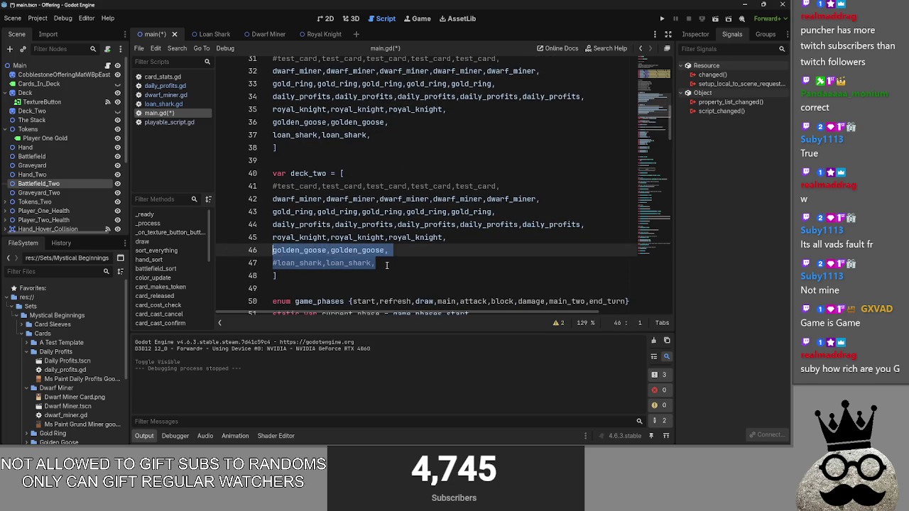
Select deck_two's golden_goose and loan_shark lines 46–47, then open the Dwarf Miner scene
drag(377, 262, 274, 250)
click(387, 263)
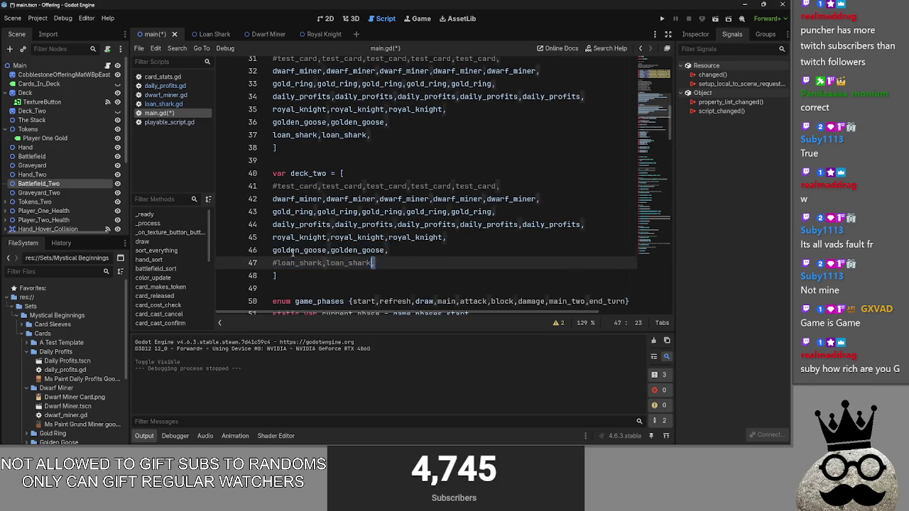
drag(387, 263, 274, 250)
click(387, 263)
key(shift+Home)
key(shift+Up)
click(387, 263)
key(shift+Home)
key(shift+Up)
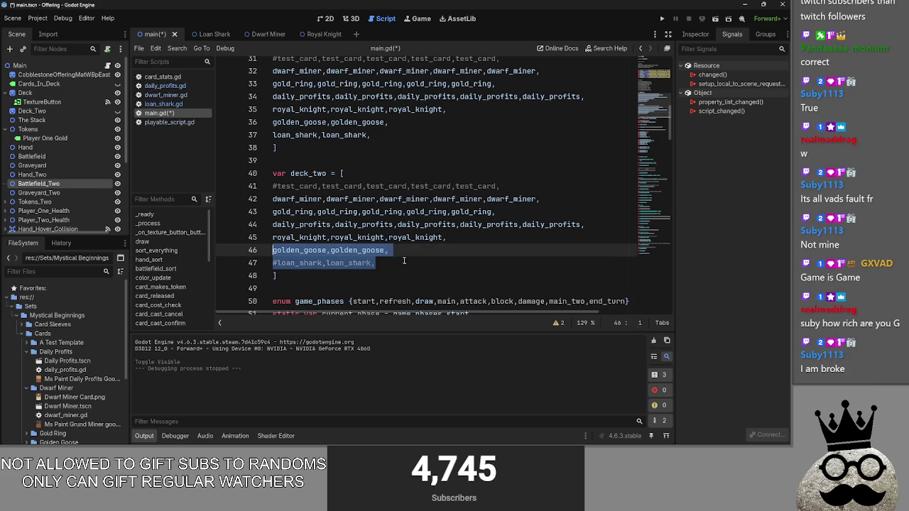
click(383, 263)
key(shift+Home)
key(shift+Up)
click(412, 268)
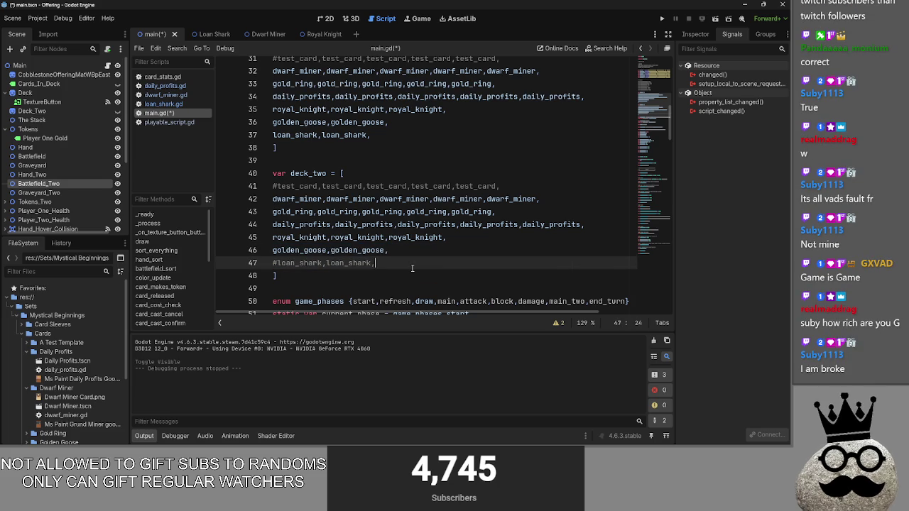
click(269, 35)
View the Dwarf Miner scene, then check base health and damage in dwarf_miner.gd
click(324, 18)
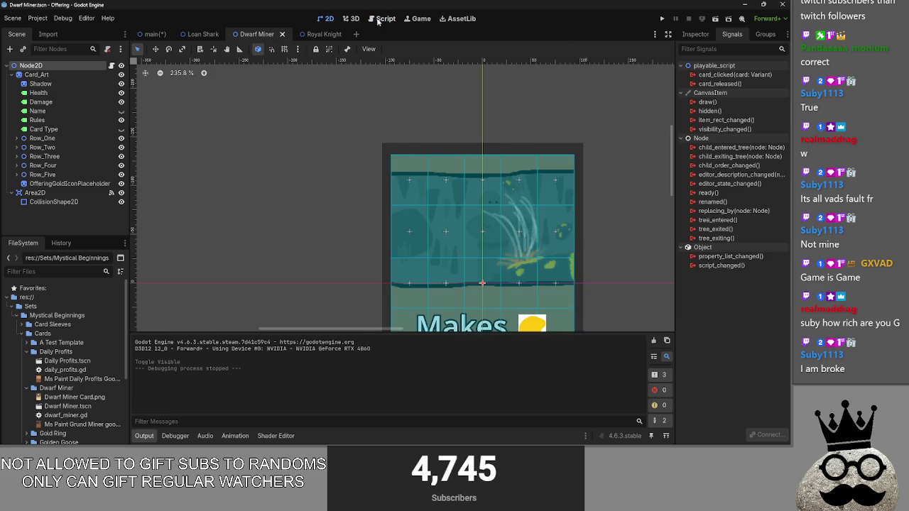
click(382, 18)
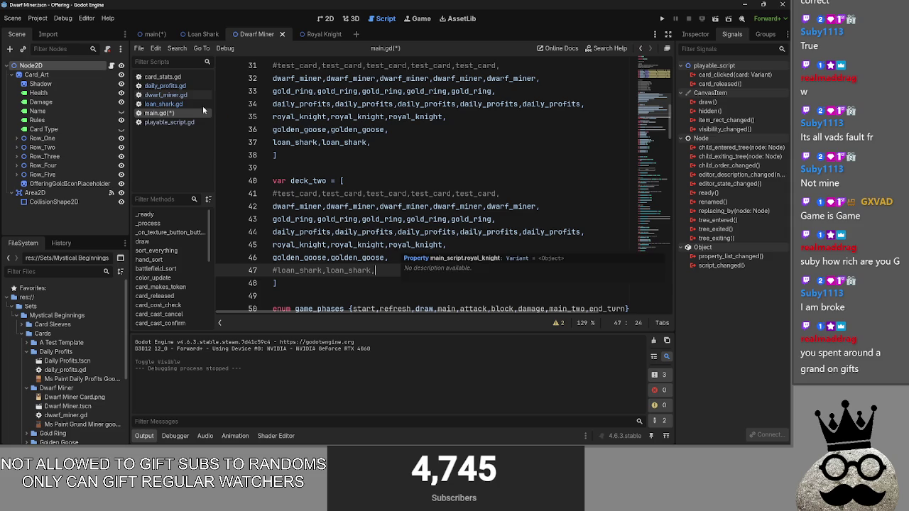
click(162, 95)
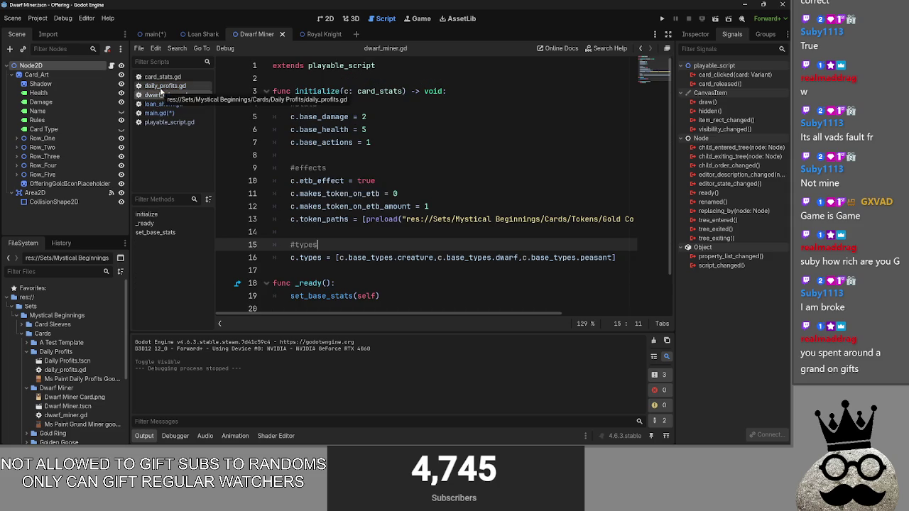
click(367, 129)
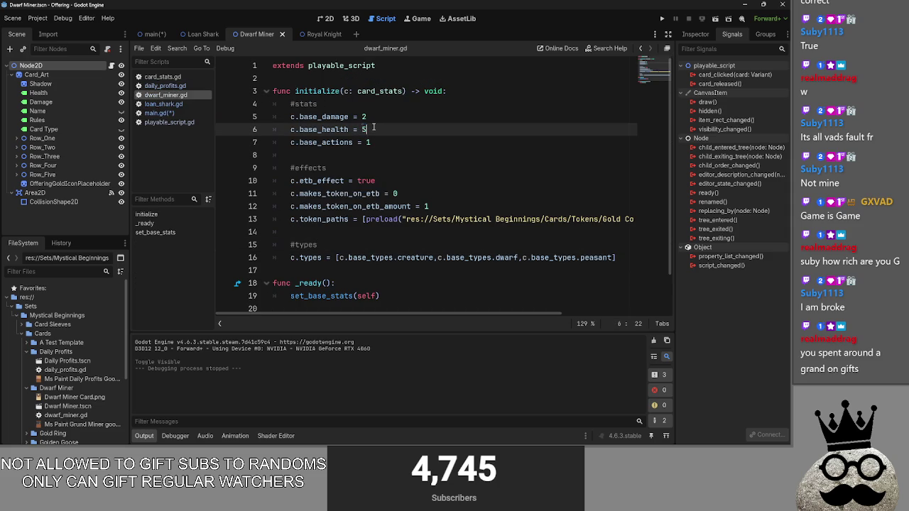
click(372, 122)
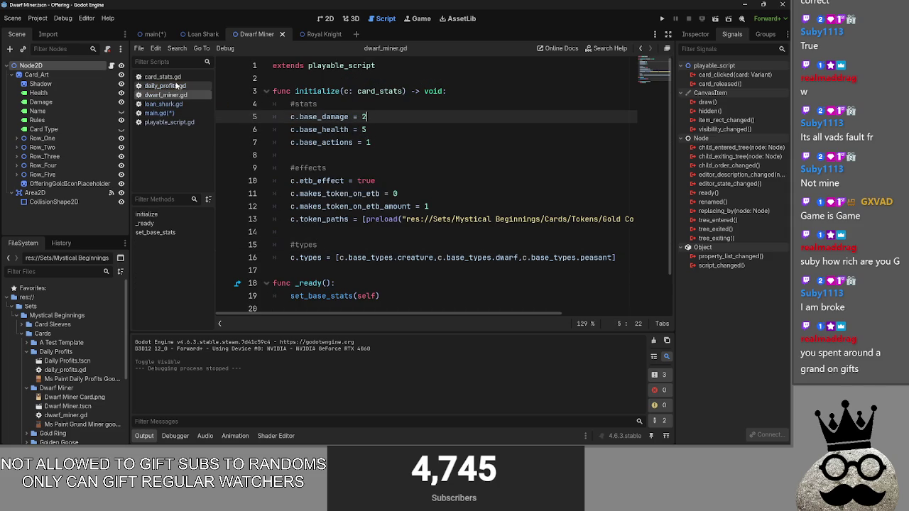
Return to main.gd, review the SORTING block, and save the script
click(170, 113)
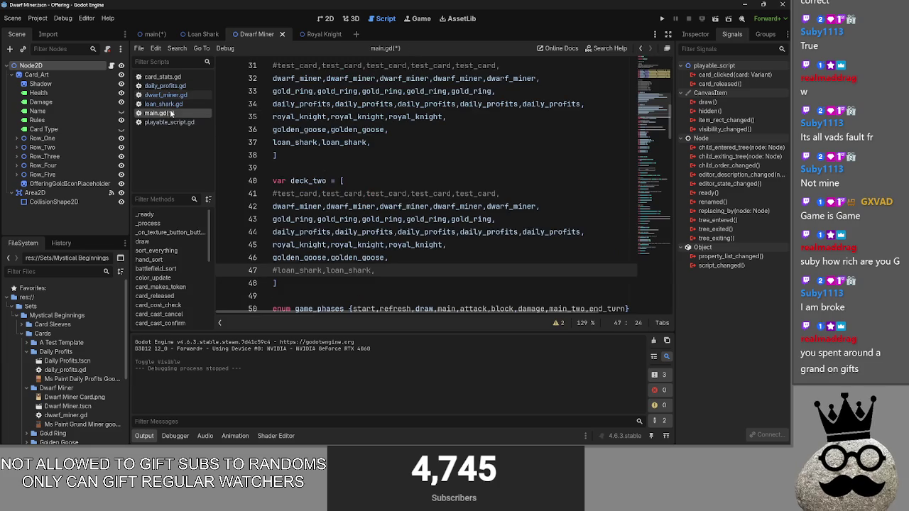
scroll(409, 197, down, 3)
scroll(409, 197, up, 4)
scroll(409, 198, down, 10)
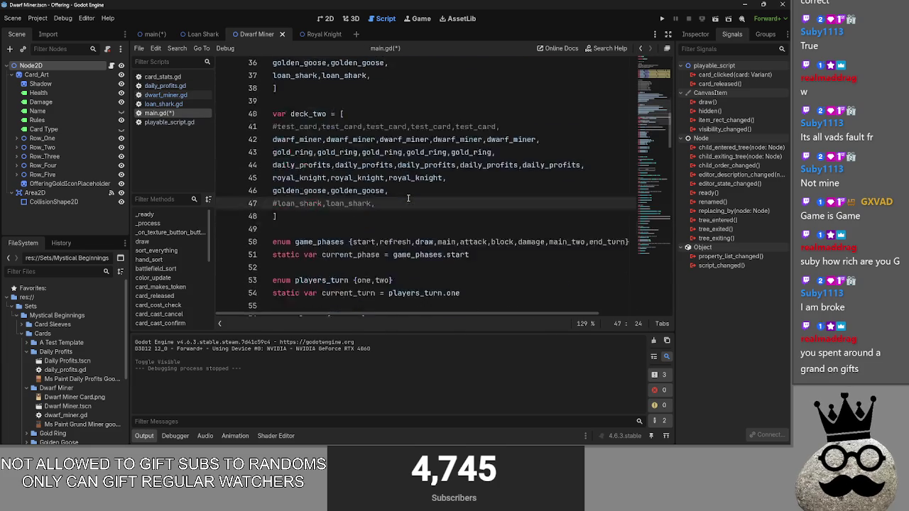
scroll(408, 198, down, 8)
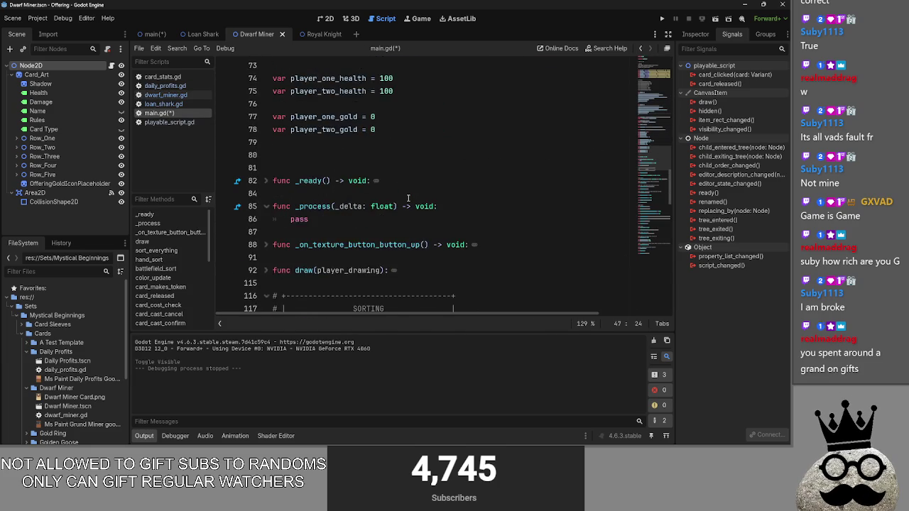
click(273, 143)
click(273, 143)
click(368, 182)
key(ctrl+s)
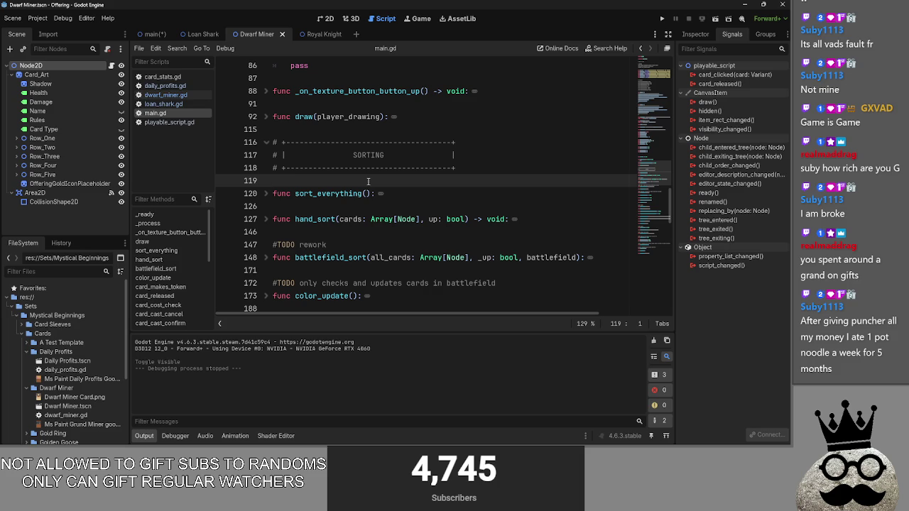
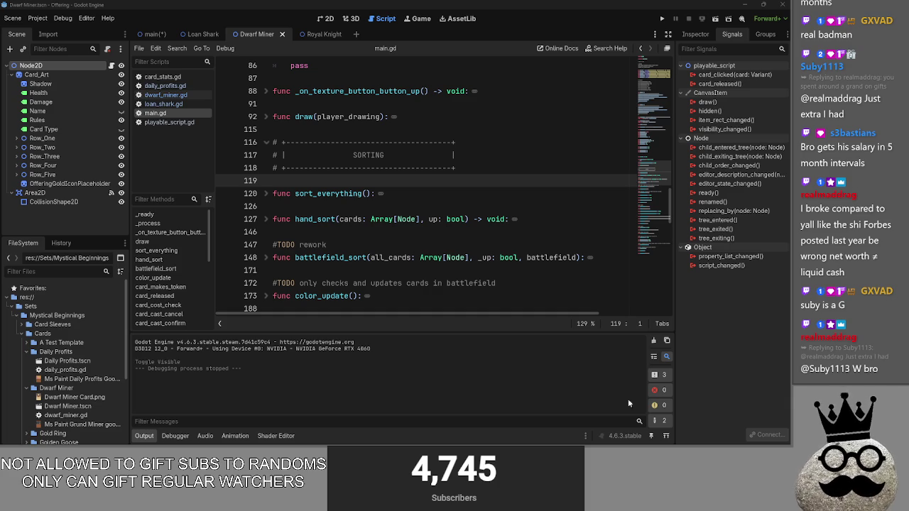
Unfold and read the battlefield_sort function in main.gd, then fold it back
click(267, 263)
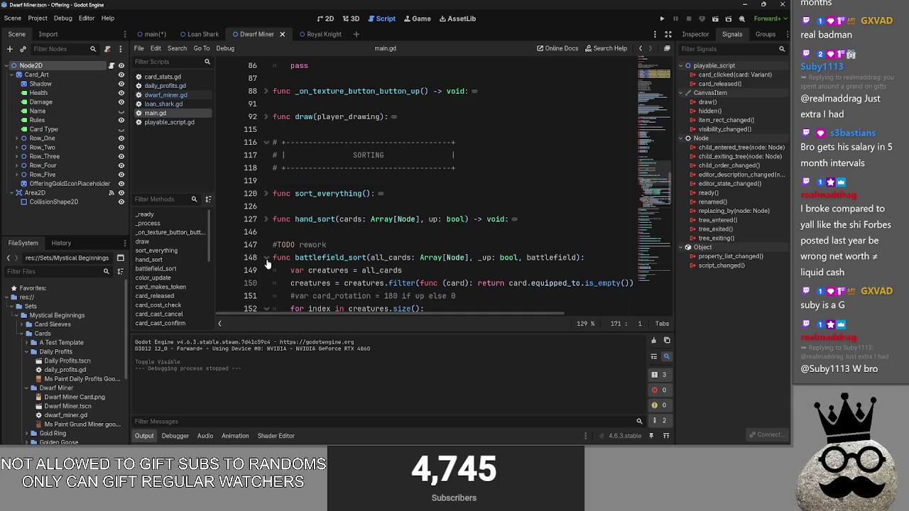
scroll(266, 263, down, 4)
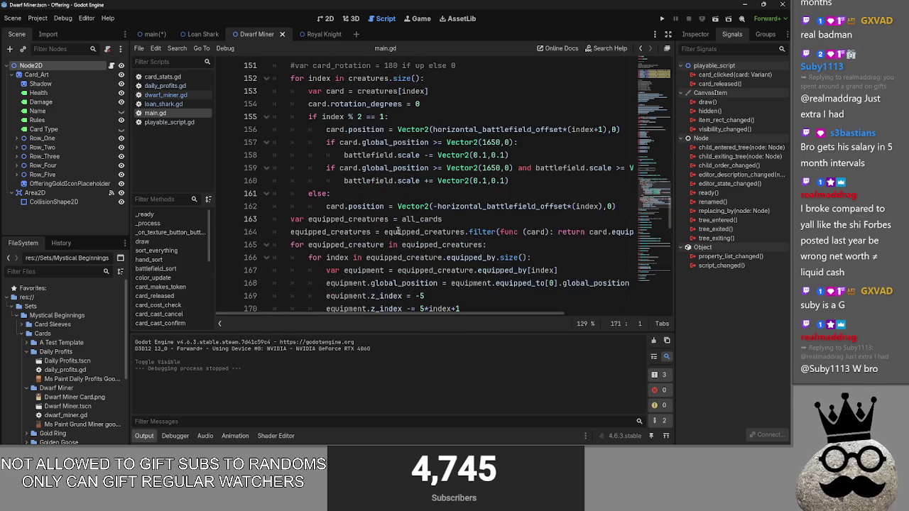
click(267, 143)
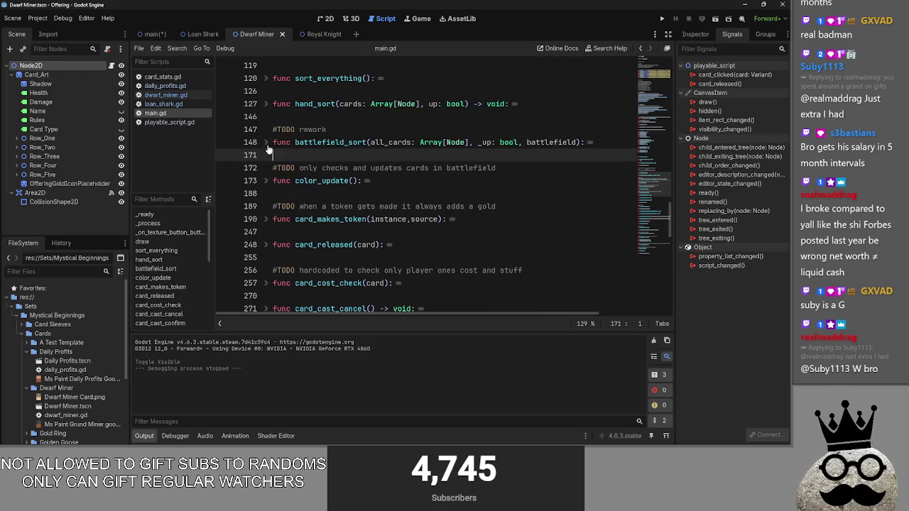
click(333, 190)
click(291, 232)
Read the card_makes_token and card_released functions, refold them, and run the card game
click(267, 218)
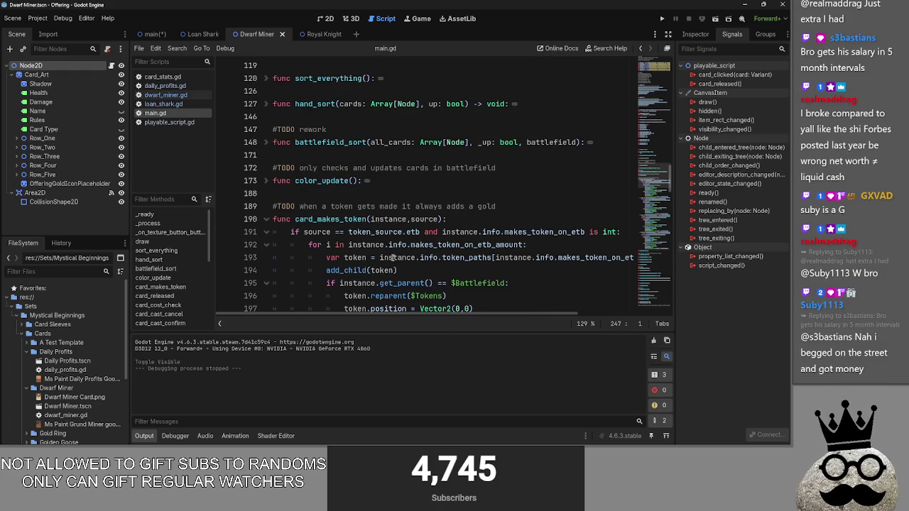
scroll(393, 257, down, 2)
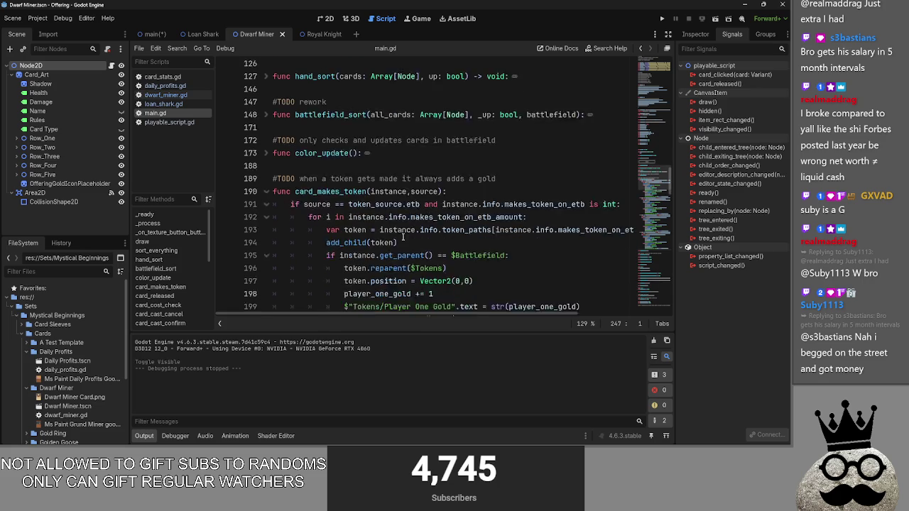
click(269, 145)
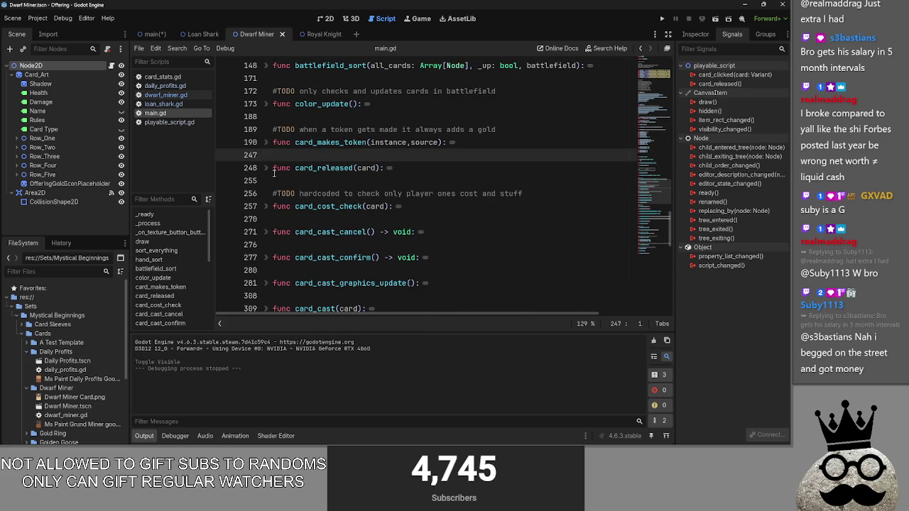
click(270, 169)
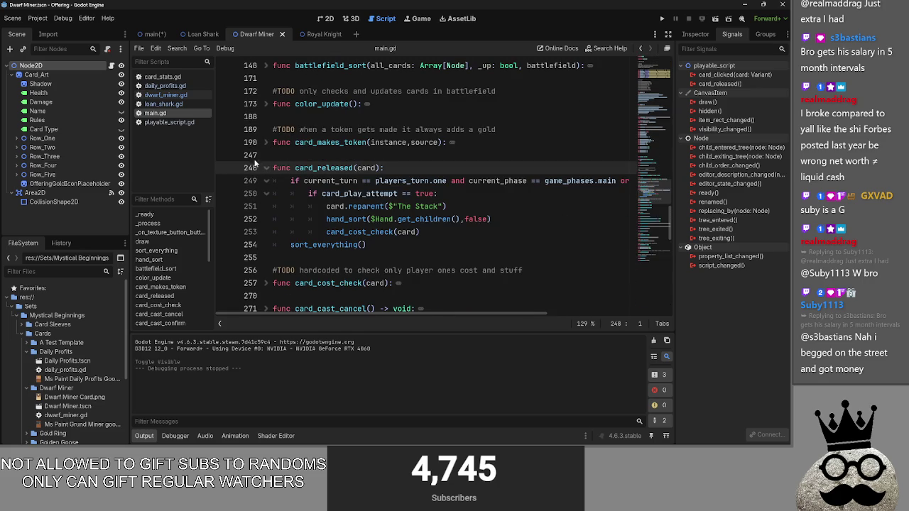
click(269, 168)
click(660, 19)
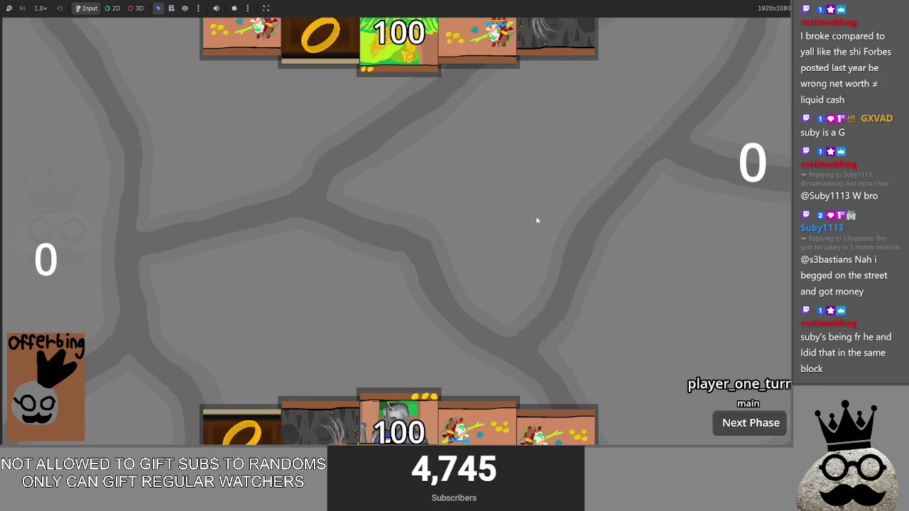
Play the Makes and Makes On Damage cards onto the board, then stop the game with F8
key(super)
key(super)
key(super)
key(super)
drag(320, 423, 367, 276)
click(315, 412)
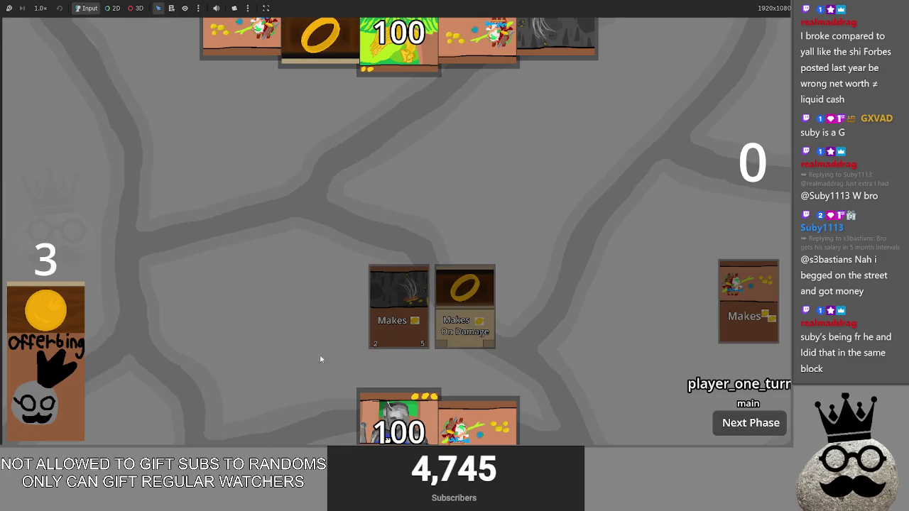
key(F8)
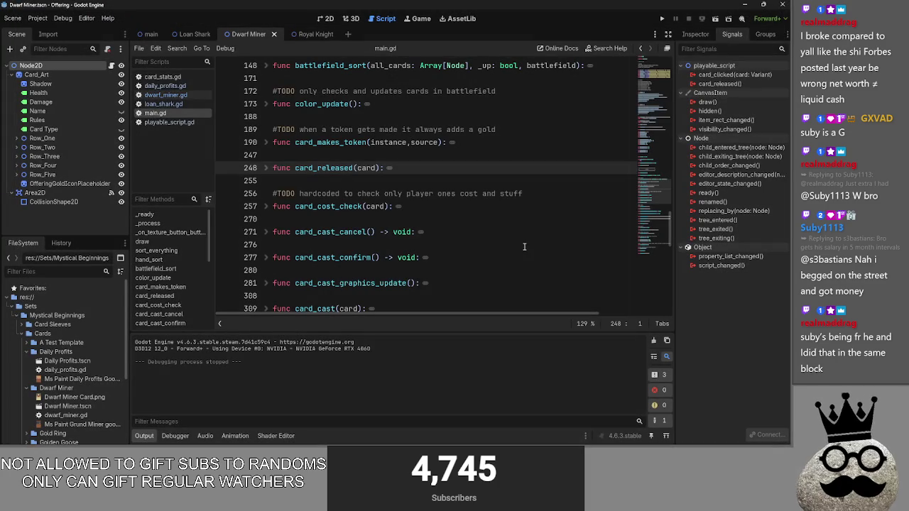
Unfold and review the hand_sort function body, then collapse it again
scroll(280, 243, up, 6)
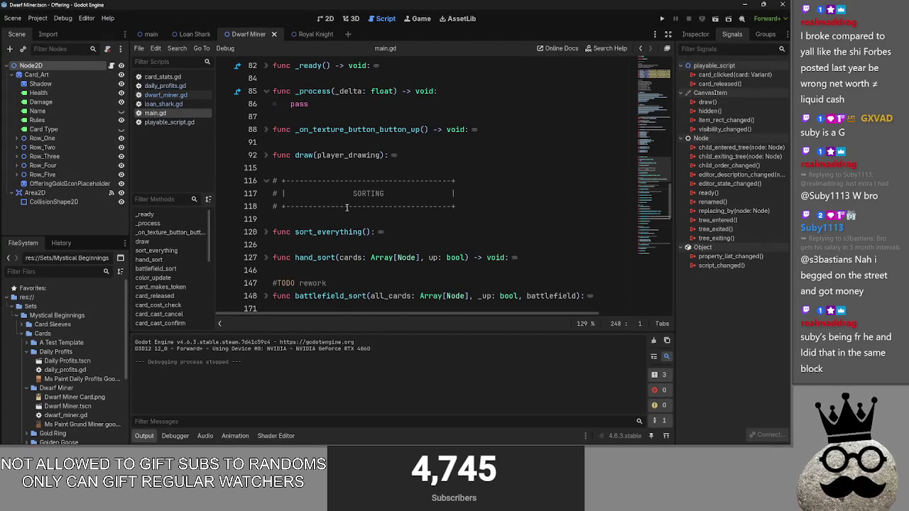
scroll(280, 243, down, 2)
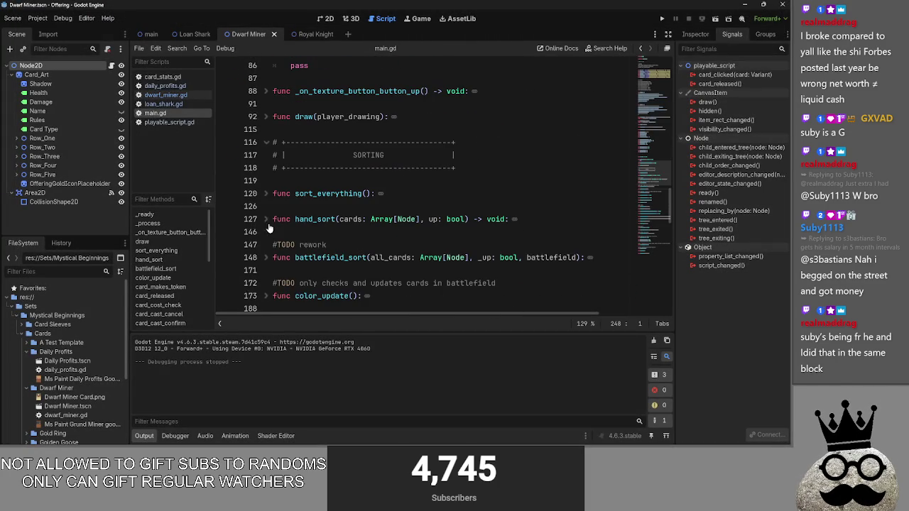
click(267, 198)
scroll(287, 211, down, 3)
mouse_move(430, 314)
mouse_down()
mouse_move(601, 303)
mouse_move(430, 315)
mouse_up()
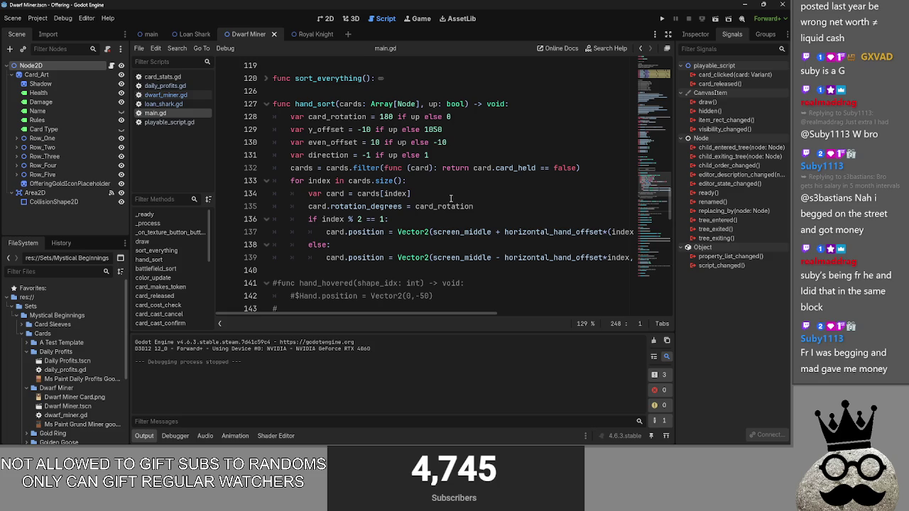
click(268, 104)
click(277, 91)
click(267, 104)
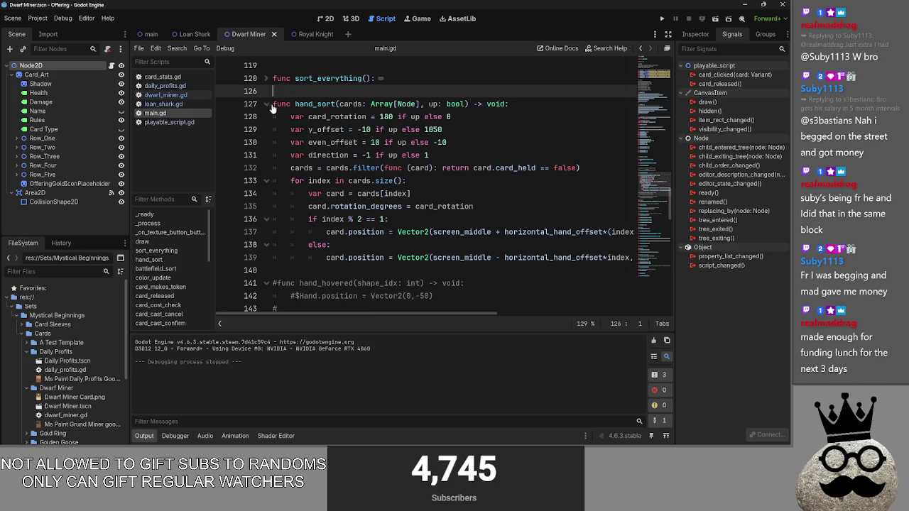
click(267, 103)
click(267, 103)
click(267, 104)
Inspect the $Battlefield battlefield_sort call inside sort_everything, then fold sort_everything
click(264, 79)
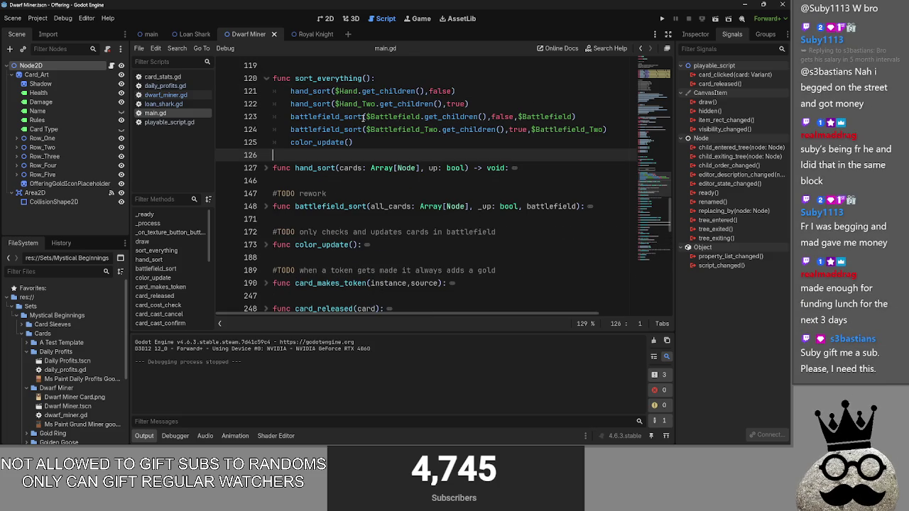
double_click(395, 117)
drag(366, 117, 556, 117)
click(391, 117)
click(322, 103)
click(275, 79)
click(269, 79)
Insert blank lines after hand_sort and leave the caret on blank line 147
click(273, 116)
key(Return)
key(Return)
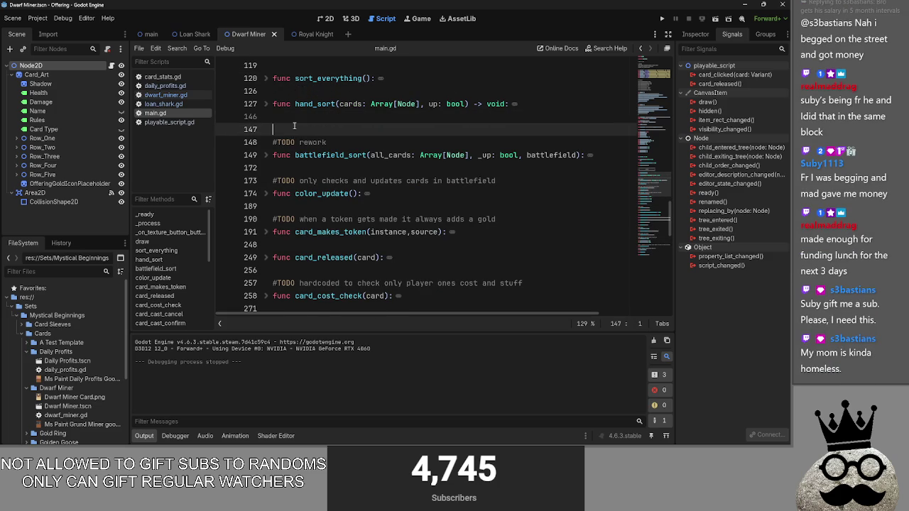
click(267, 78)
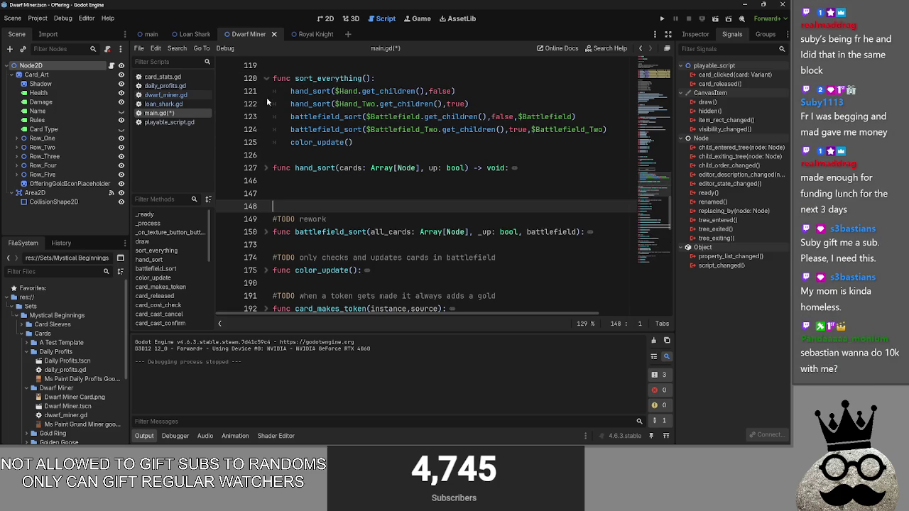
click(269, 170)
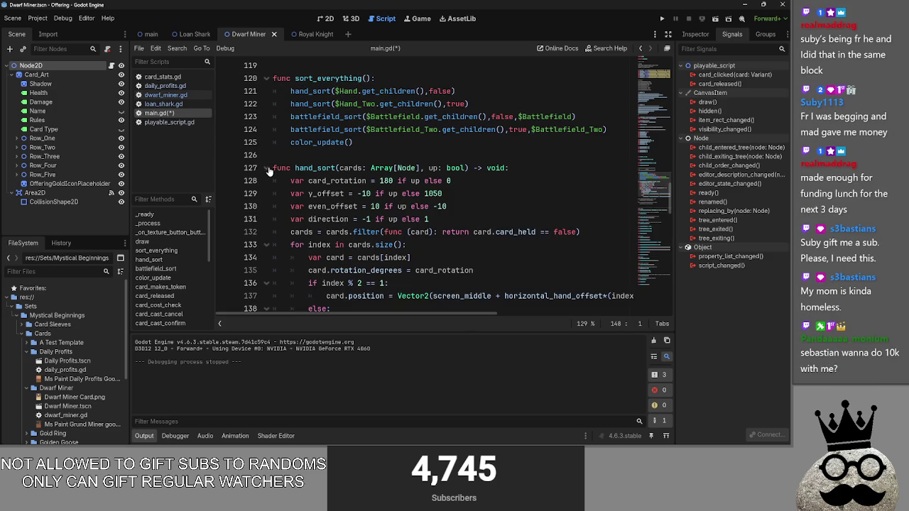
click(269, 170)
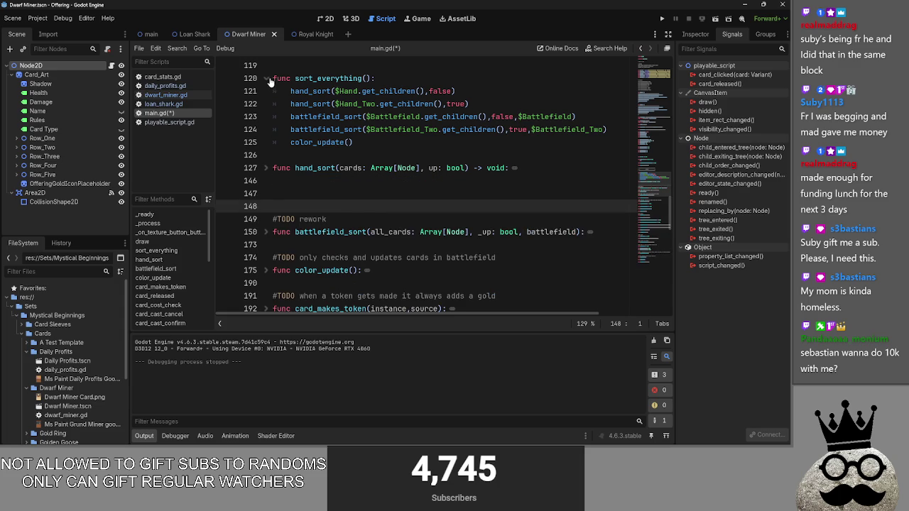
click(268, 79)
click(292, 130)
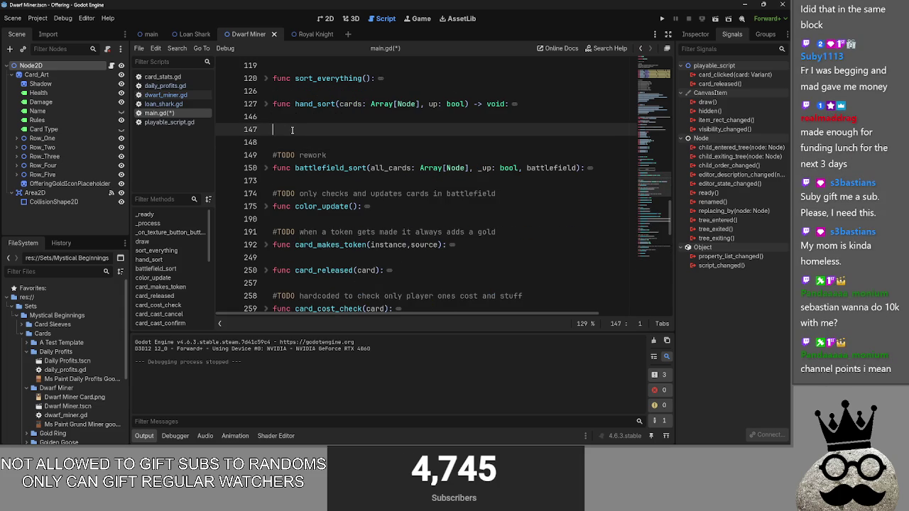
Write a 'func hand_sort():' stub with a 'pass' body on line 147 and save main.gd
text(func )
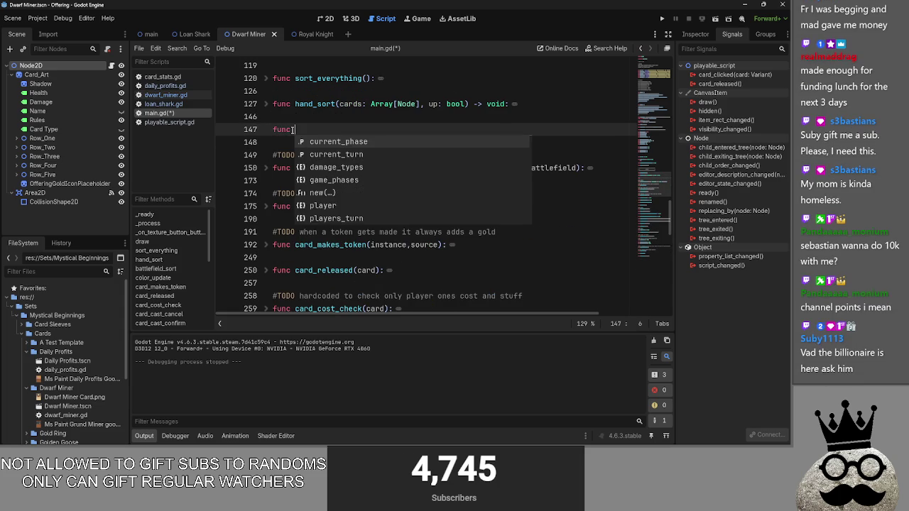
text(ha)
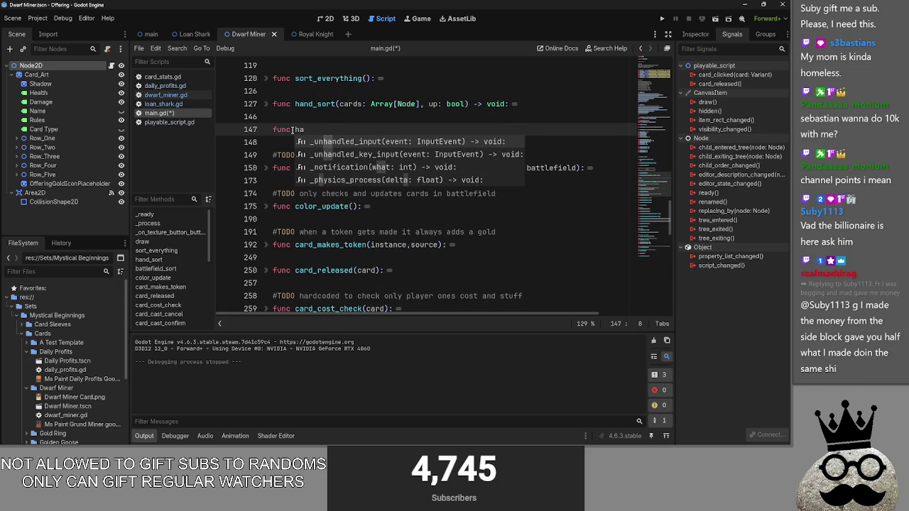
text(nd_sort())
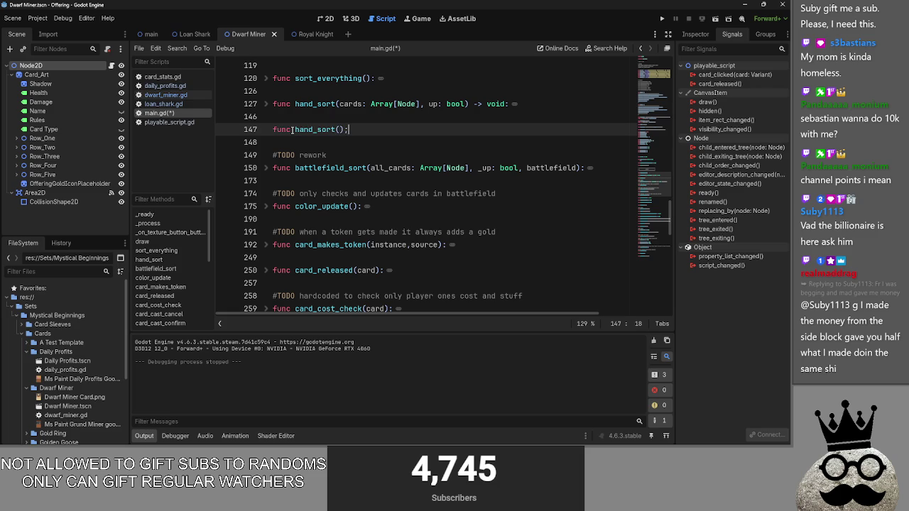
text(:)
key(Return)
text(oass)
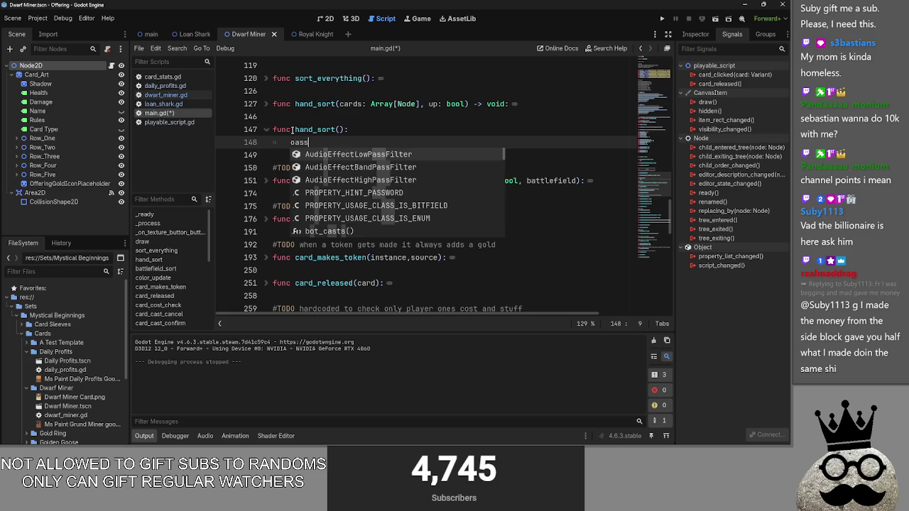
key(BackSpace)
key(BackSpace)
key(BackSpace)
text(pass)
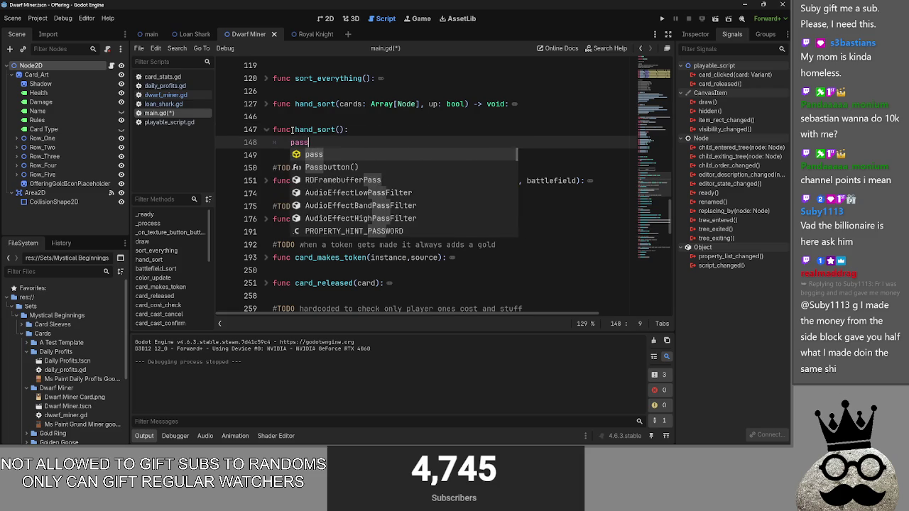
click(389, 130)
key(ctrl+s)
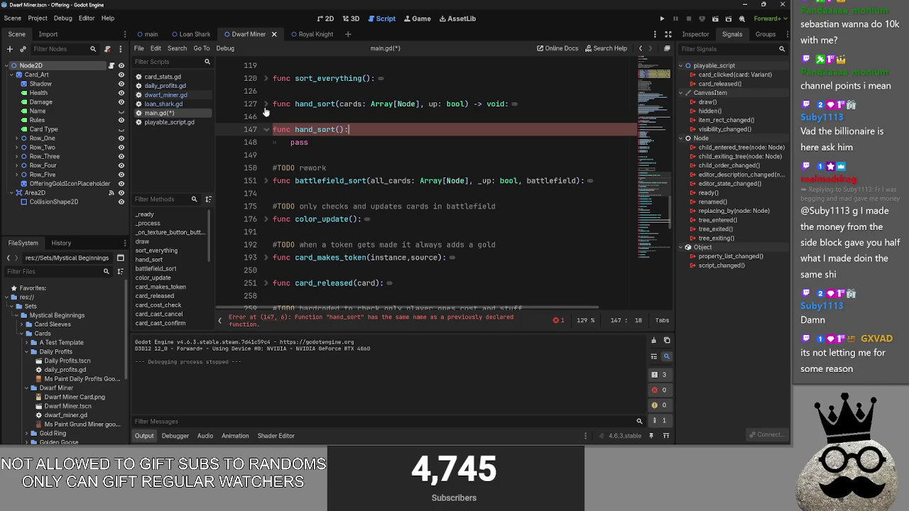
click(377, 142)
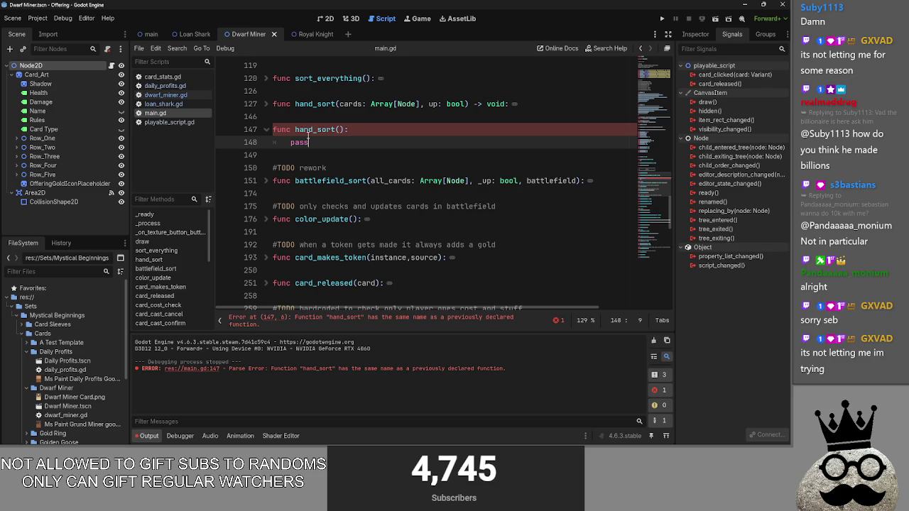
Replace pass in the new hand_sort with the card_held filter line from the original
click(272, 105)
click(272, 105)
click(378, 145)
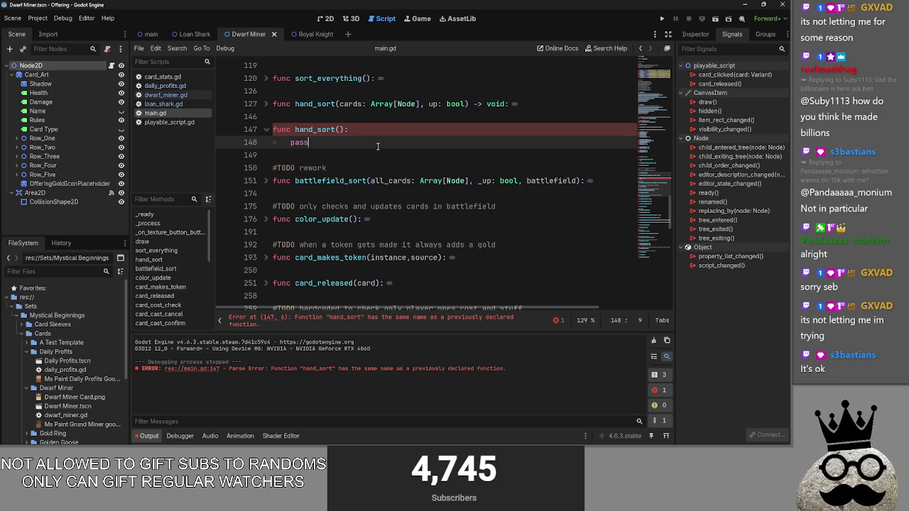
click(267, 103)
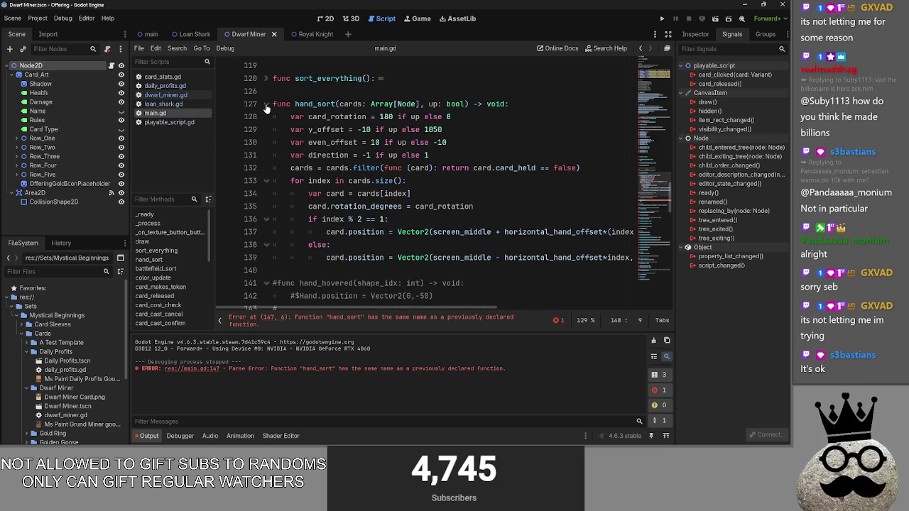
click(405, 181)
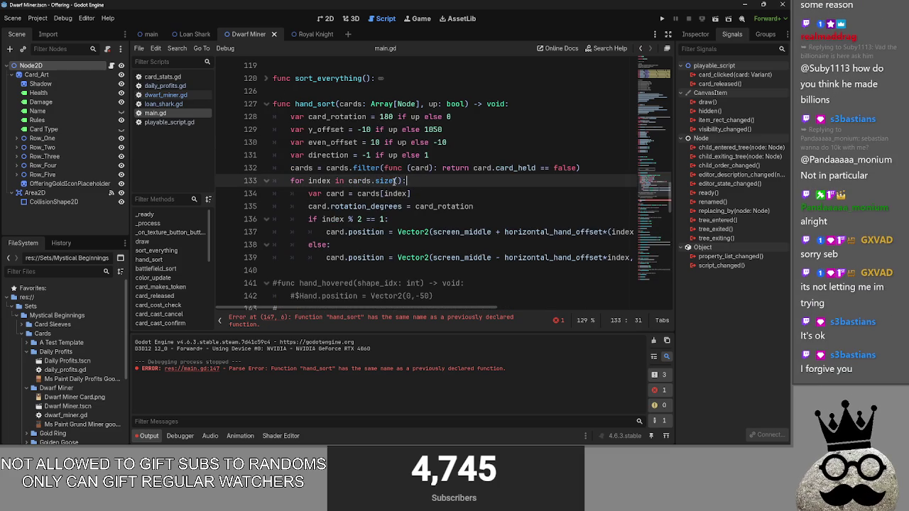
drag(291, 167, 588, 166)
key(ctrl+c)
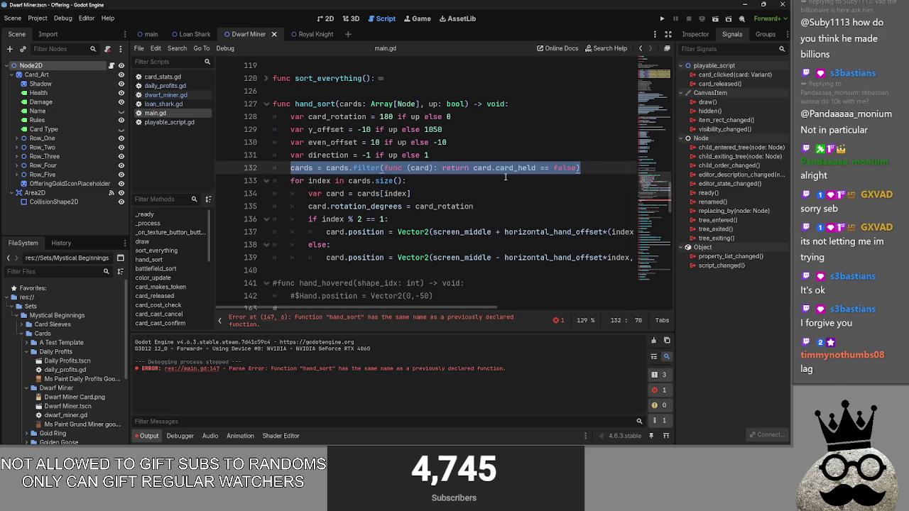
click(266, 104)
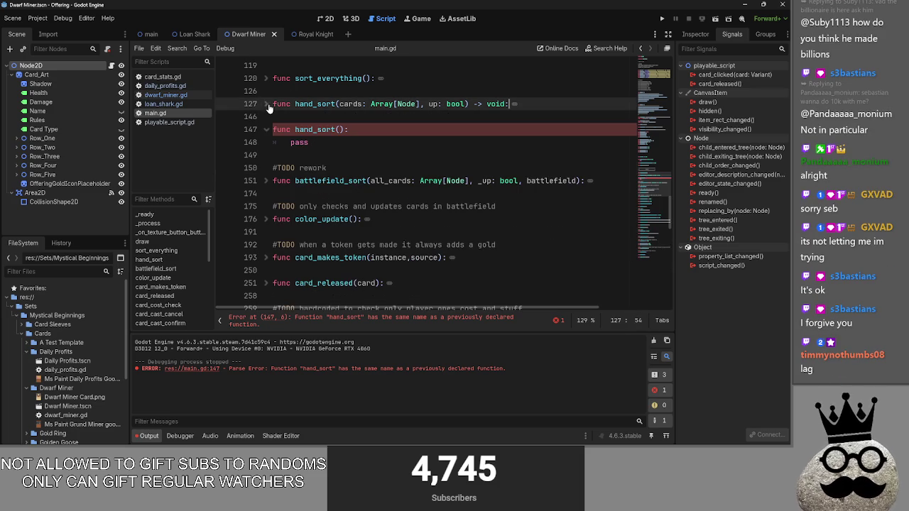
click(299, 142)
double_click(299, 142)
key(ctrl+v)
Give the new hand_sort the 'cards: Array[Node]' parameter copied from the original
click(409, 134)
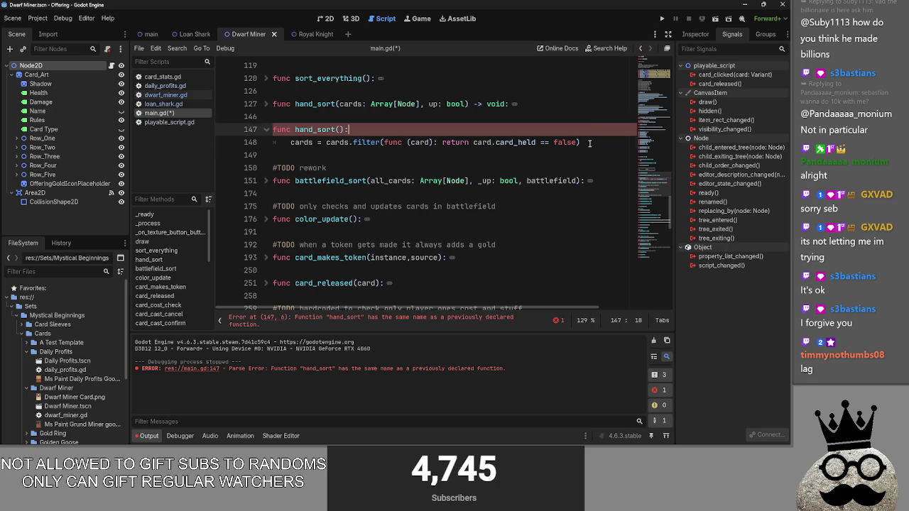
click(267, 104)
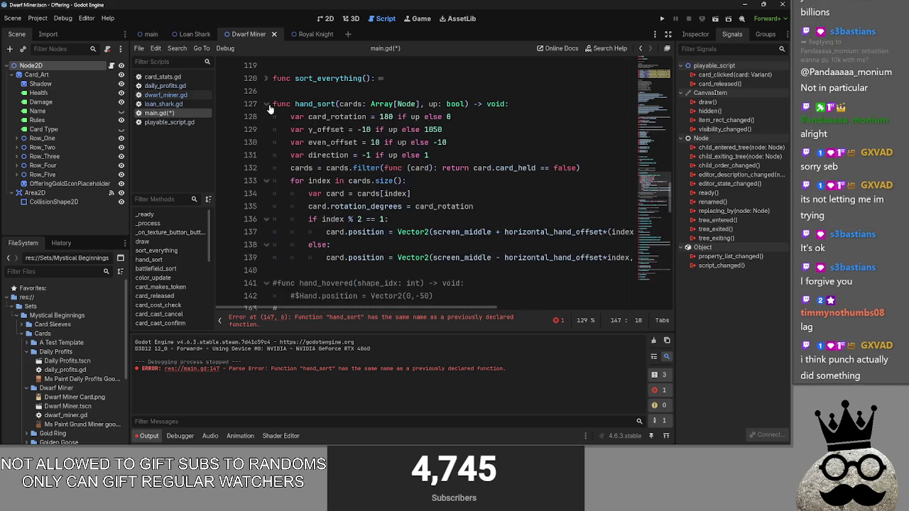
click(268, 105)
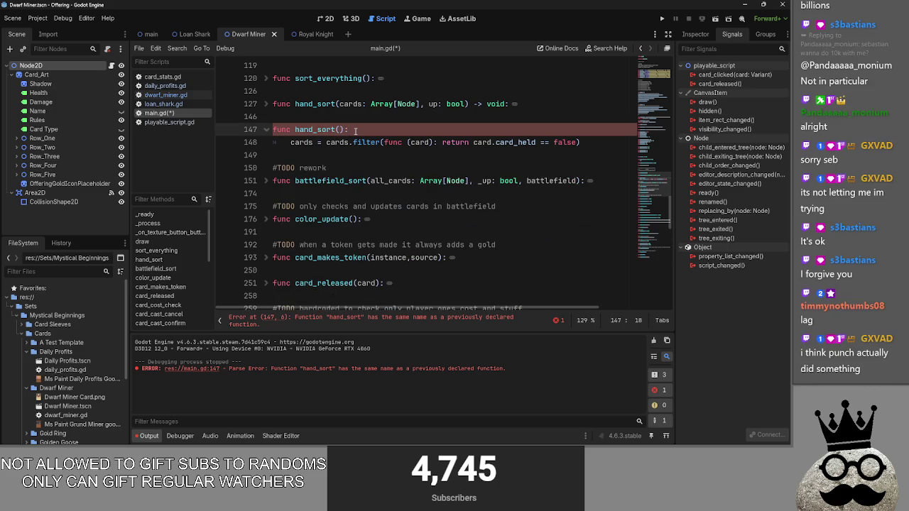
key(Return)
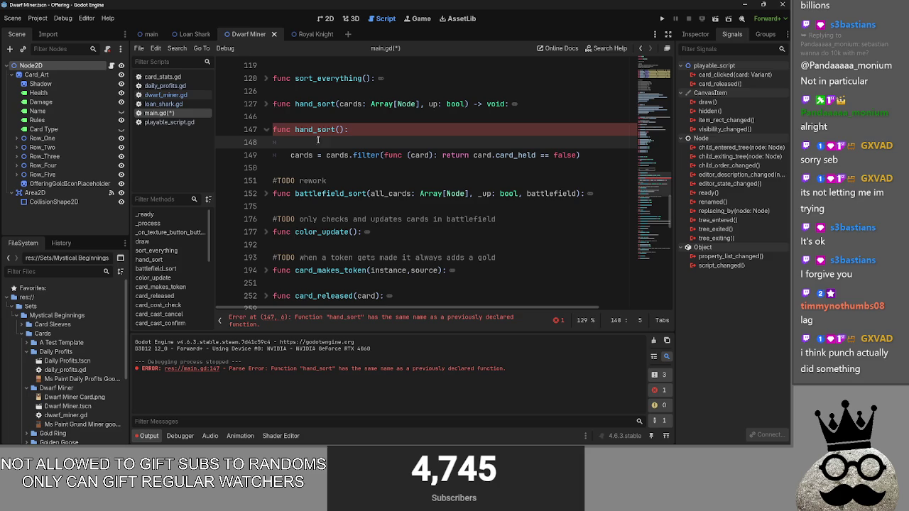
click(267, 104)
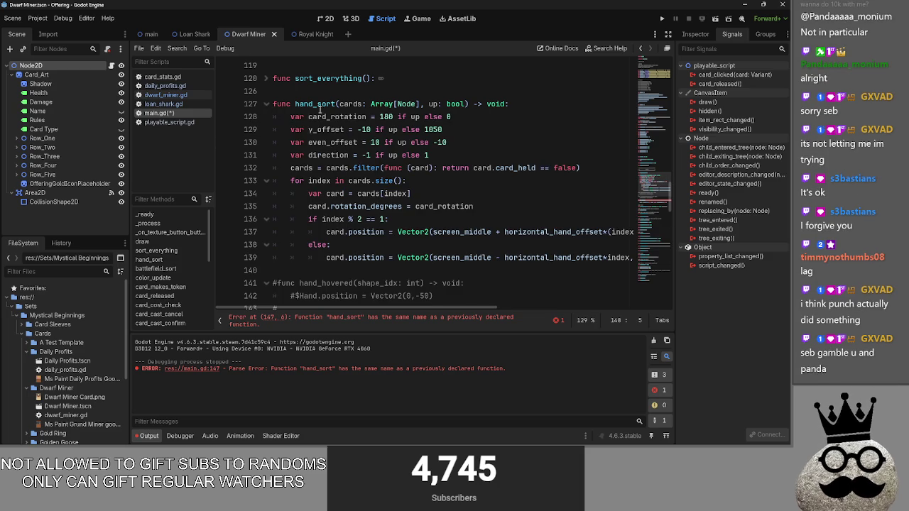
drag(340, 104, 422, 106)
key(ctrl+c)
click(267, 104)
click(340, 130)
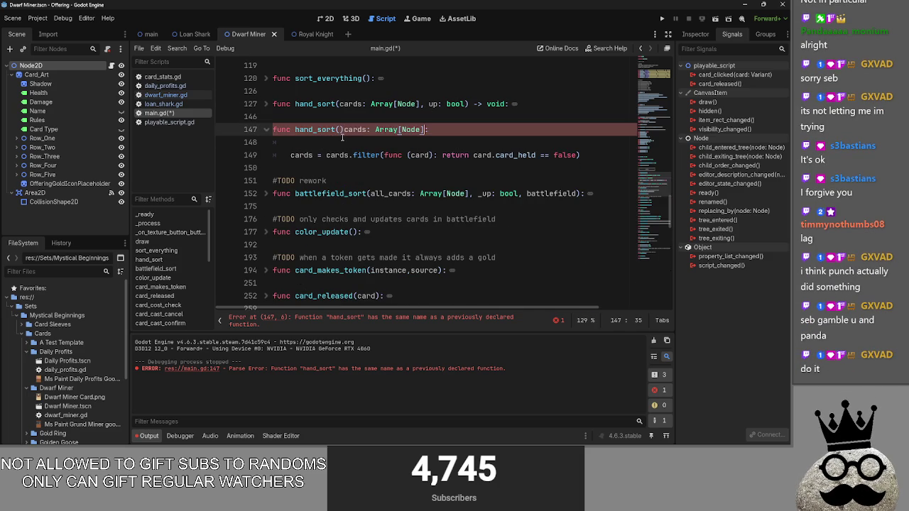
key(ctrl+v)
key(ctrl+z)
key(ctrl+v)
click(336, 142)
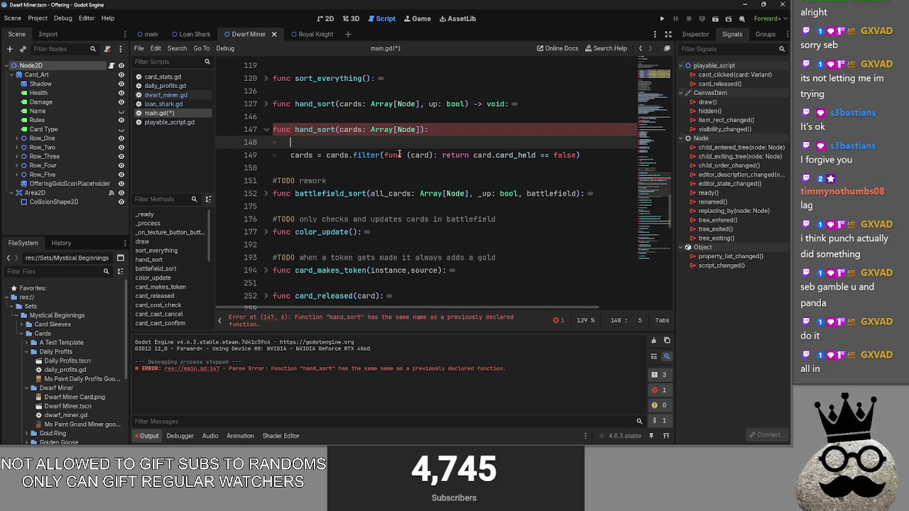
Rename the original function to hand_sort_old and check the hand_sort calls in sort_everything
scroll(366, 194, up, 3)
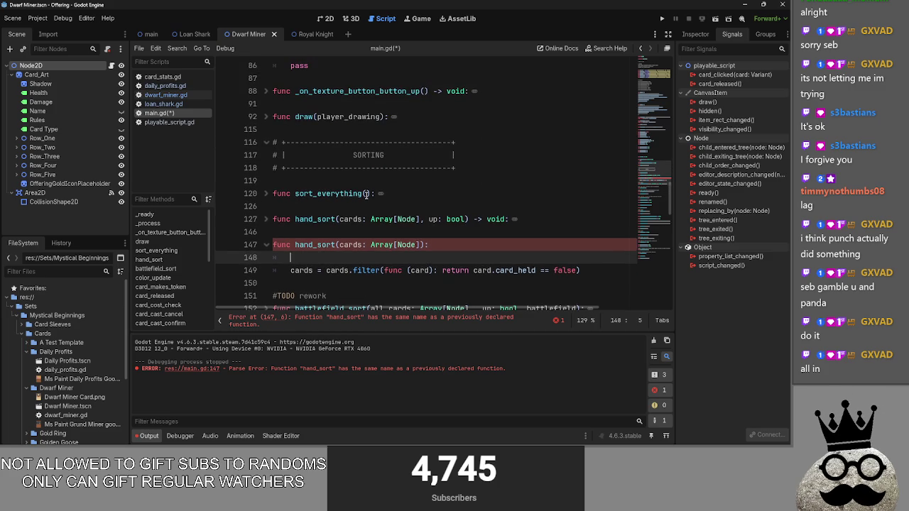
scroll(366, 194, down, 2)
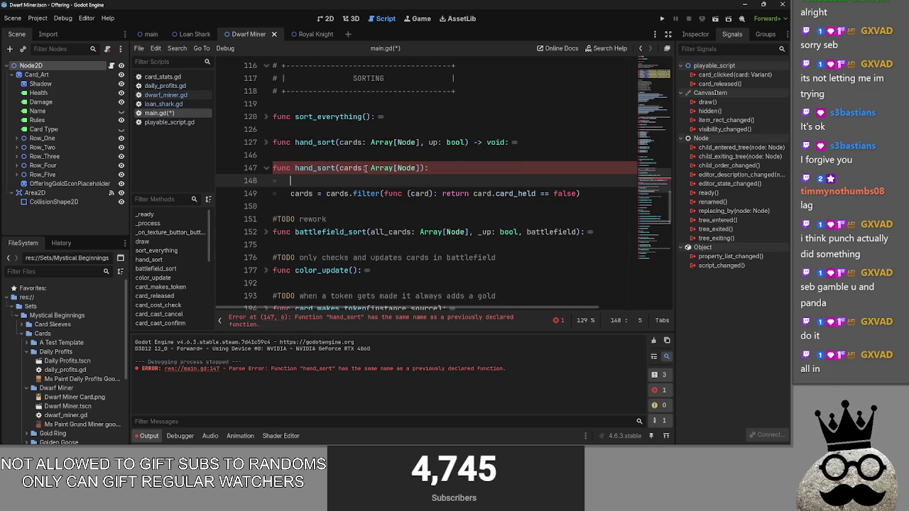
click(335, 145)
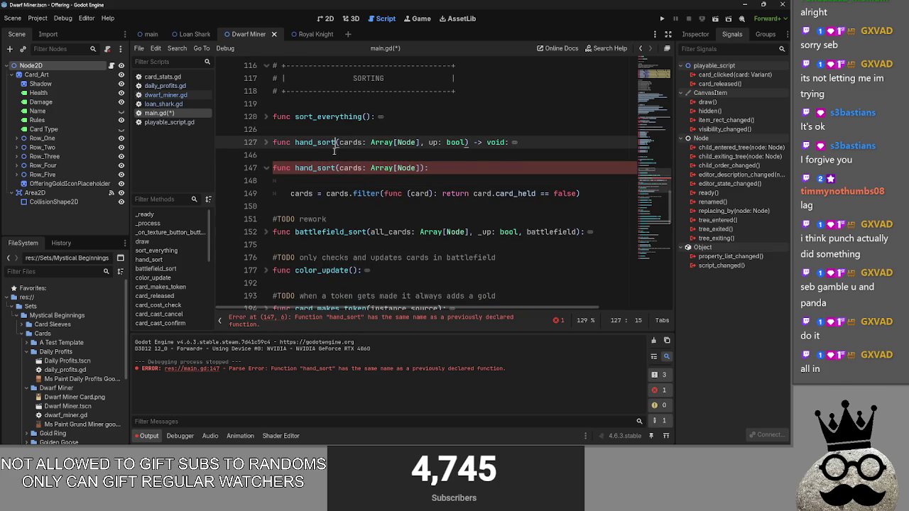
text(_old)
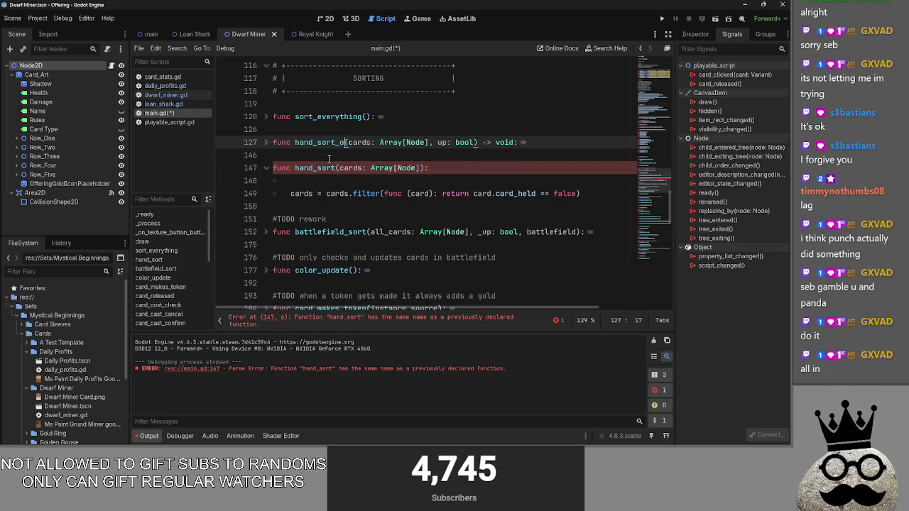
key(Down)
click(268, 118)
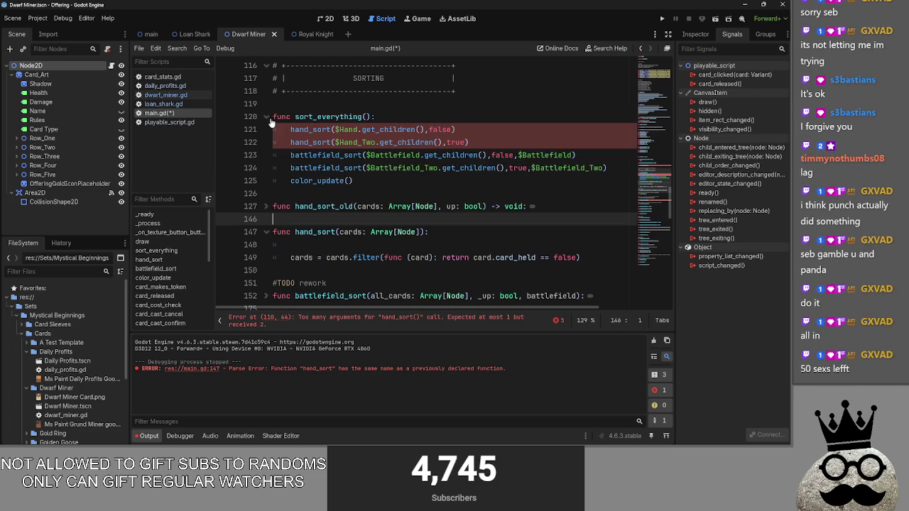
double_click(456, 142)
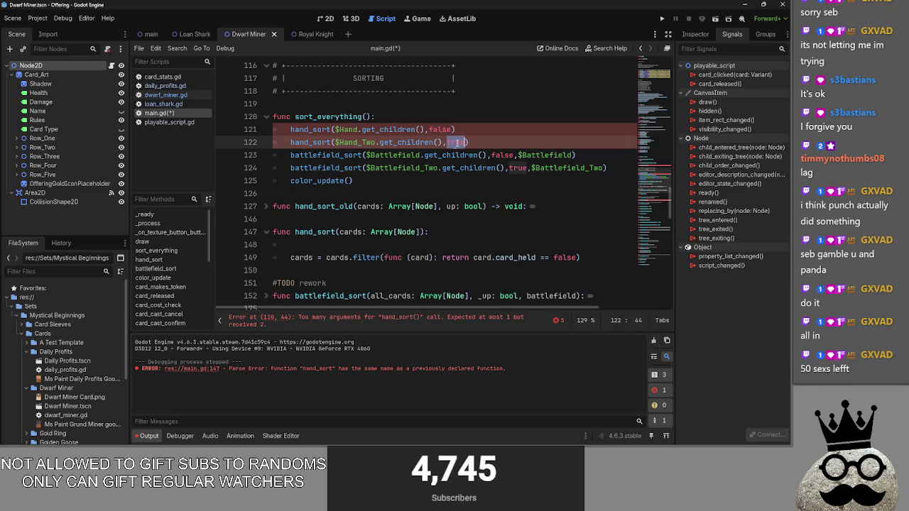
Copy the four offset variables from hand_sort_old into hand_sort and fix the header parameters
click(267, 206)
scroll(267, 204, down, 1)
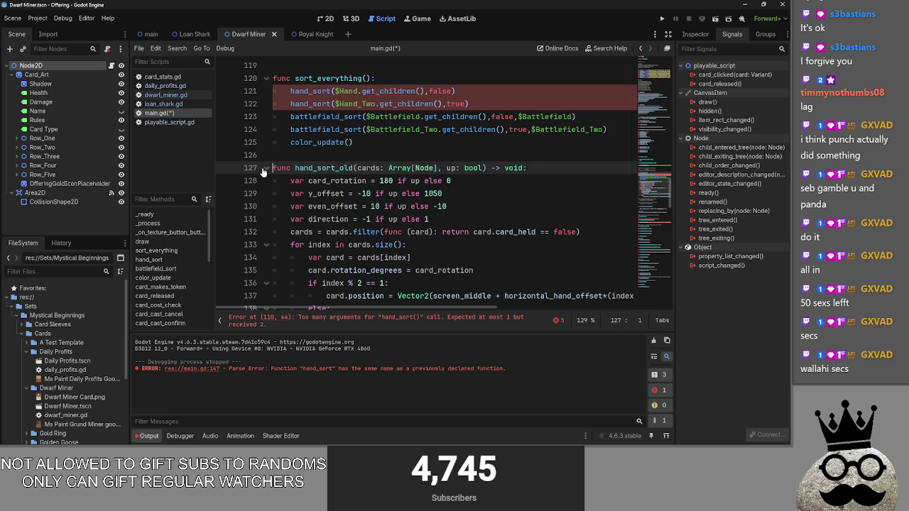
drag(430, 219, 286, 182)
click(267, 168)
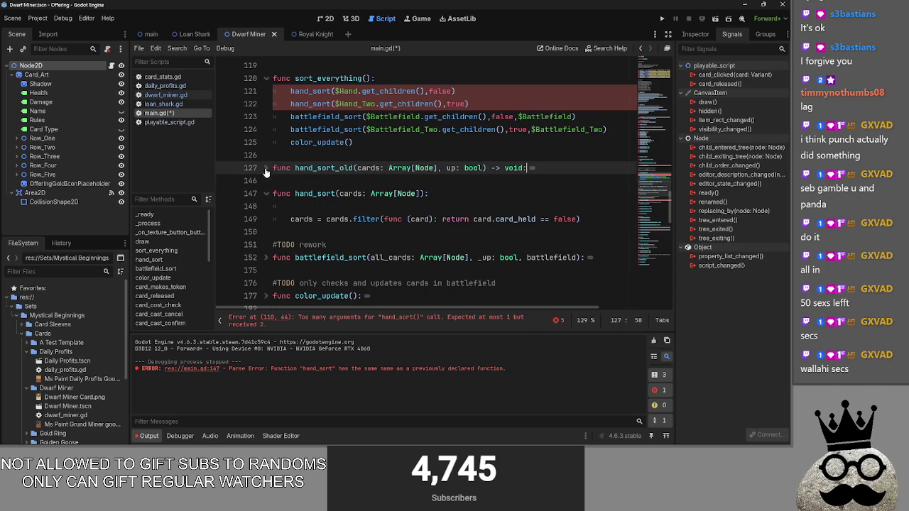
click(313, 217)
click(324, 208)
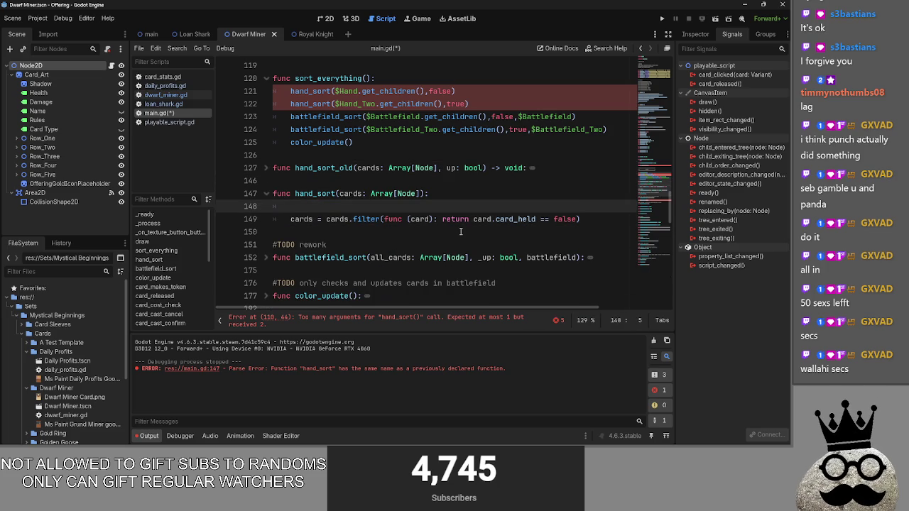
key(ctrl+v)
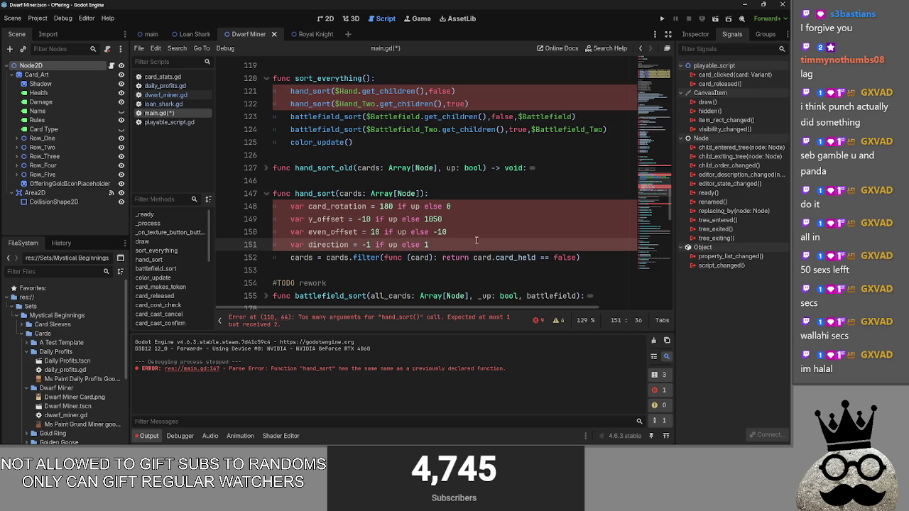
click(420, 193)
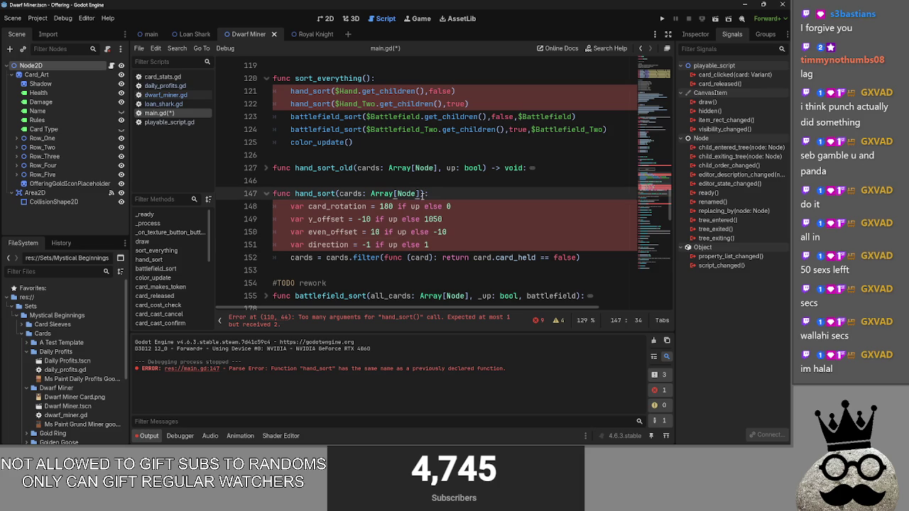
text(,)
key(BackSpace)
text(up)
click(458, 183)
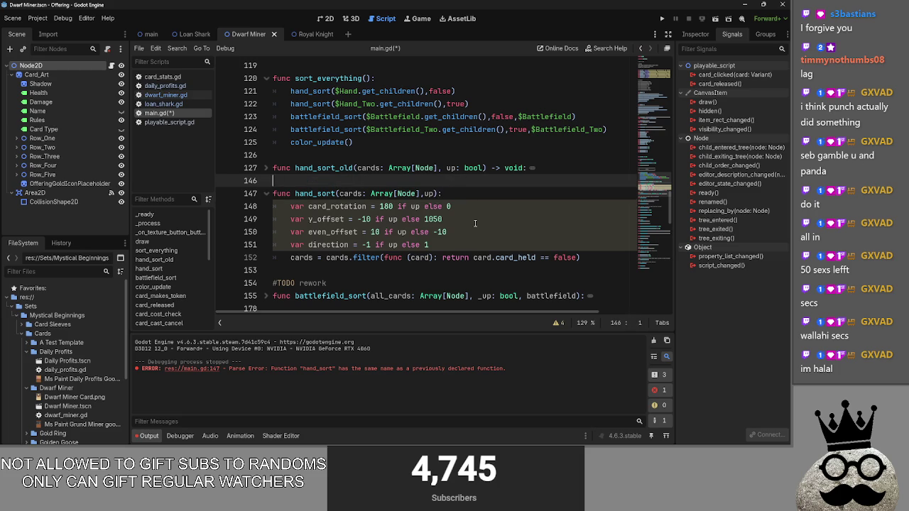
click(467, 220)
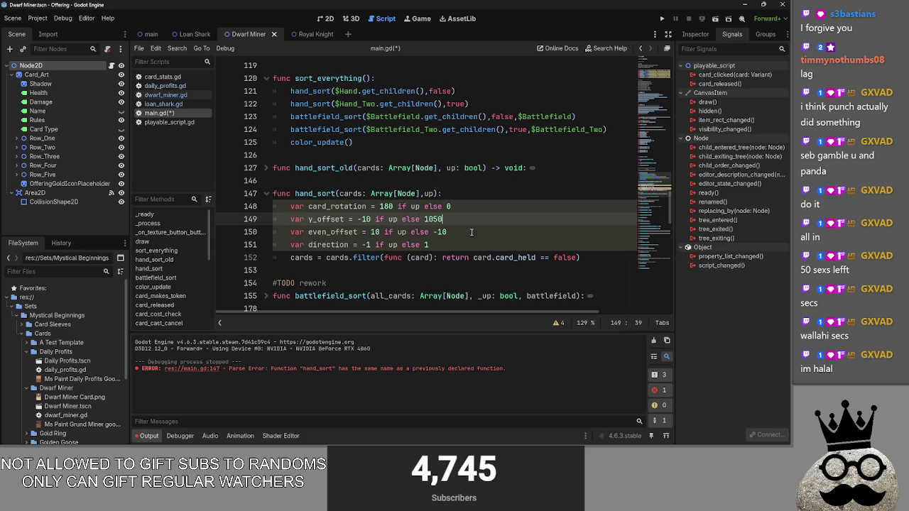
Compare hand_sort_old's body against the new hand_sort
click(268, 169)
click(268, 169)
click(267, 168)
scroll(268, 169, down, 1)
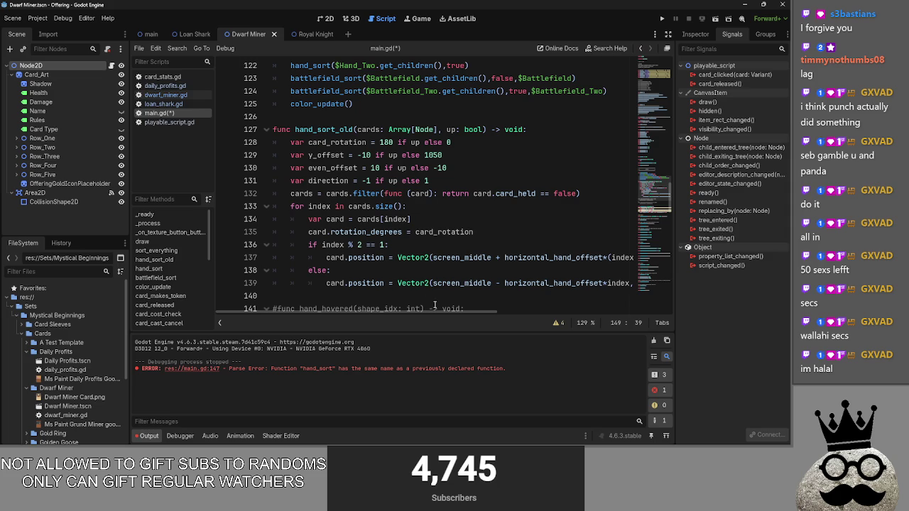
click(268, 130)
click(270, 130)
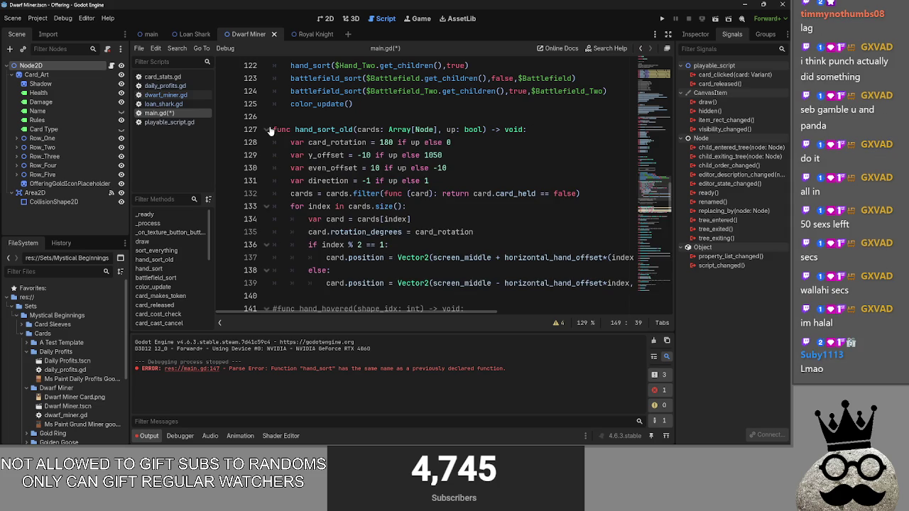
Copy the card placement loop from hand_sort_old into hand_sort after the filter line
mouse_move(283, 204)
mouse_down()
mouse_move(397, 207)
mouse_move(625, 259)
mouse_move(647, 283)
mouse_up()
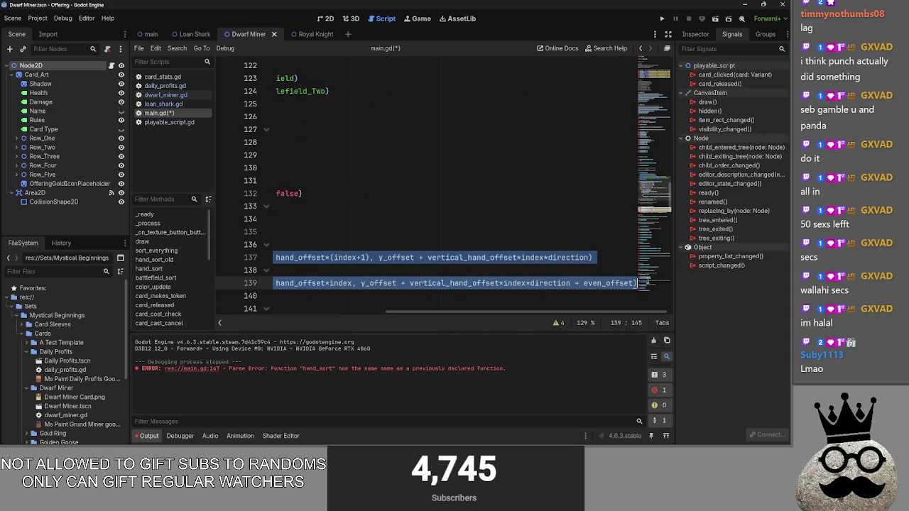
drag(526, 310, 268, 171)
click(267, 129)
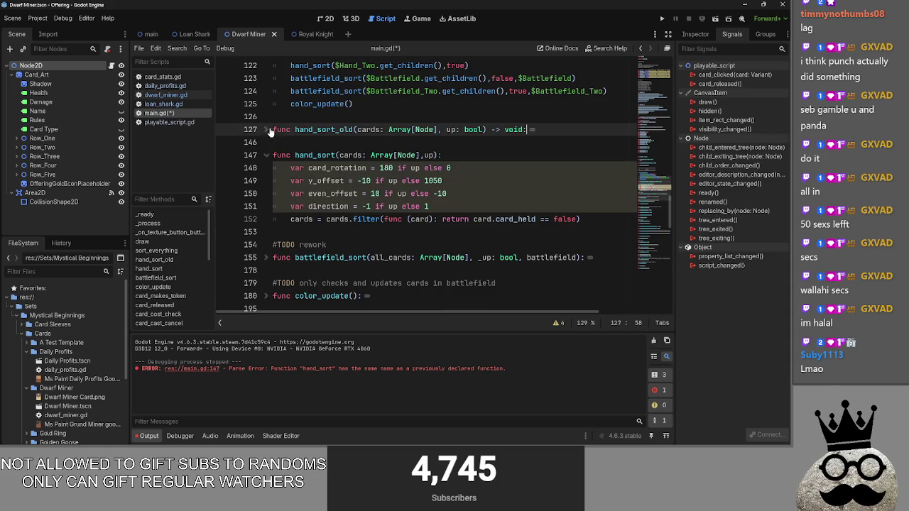
click(584, 221)
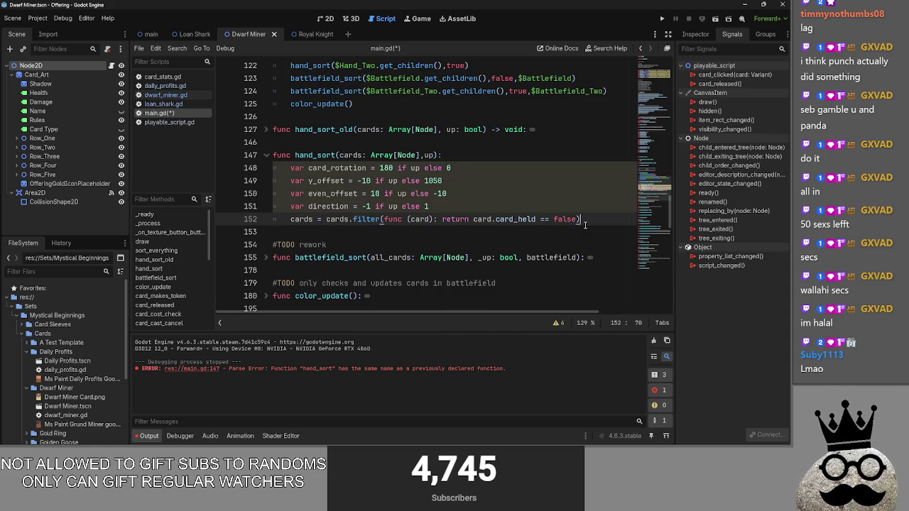
key(ctrl+v)
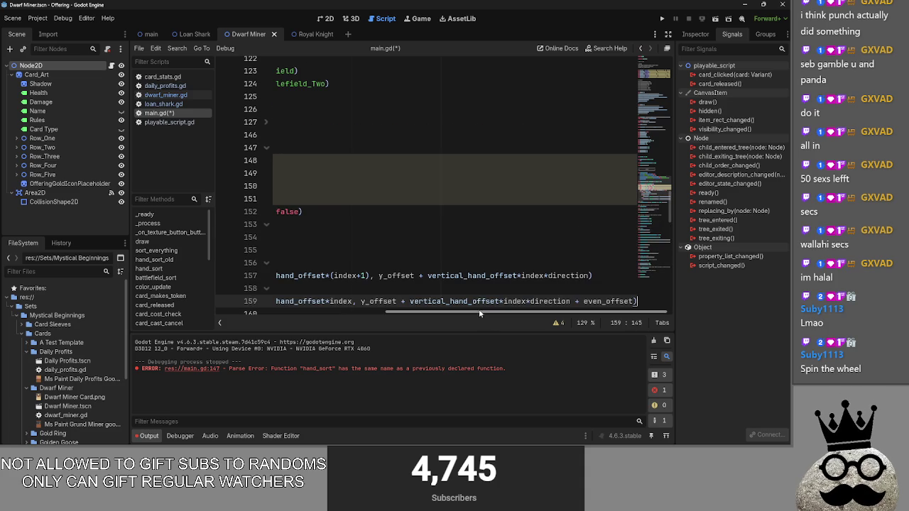
Review the pasted loop lines and read the Array documentation tooltip
drag(455, 311, 284, 312)
click(481, 201)
scroll(481, 285, down, 5)
mouse_move(475, 312)
mouse_down()
mouse_move(685, 315)
mouse_move(407, 311)
mouse_up()
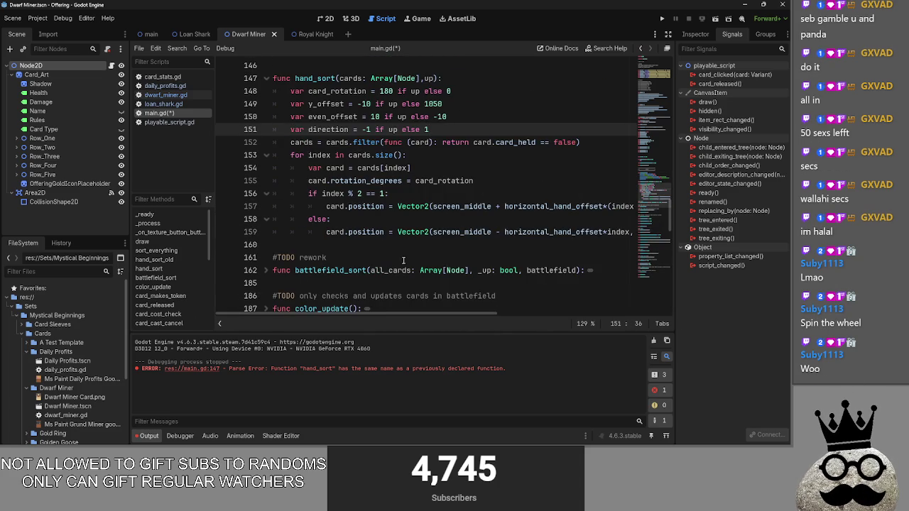
mouse_move(421, 277)
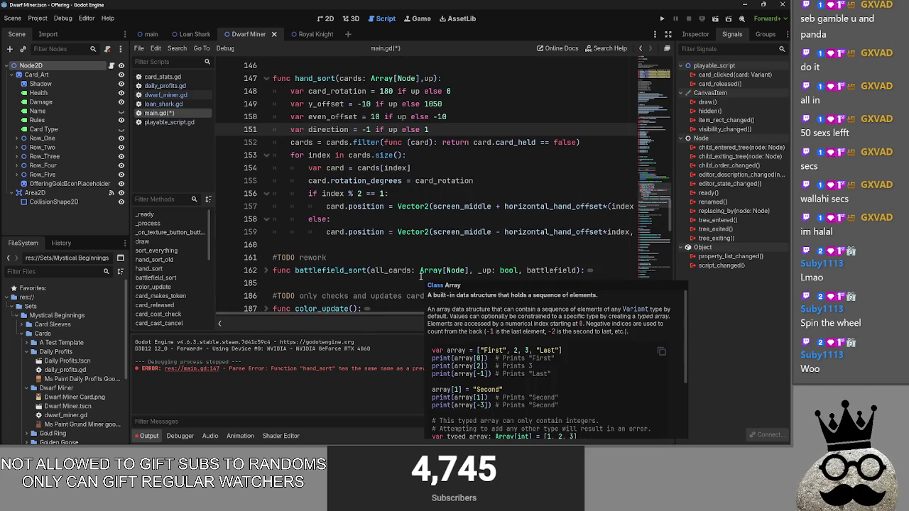
key(alt+Tab)
key(Tab)
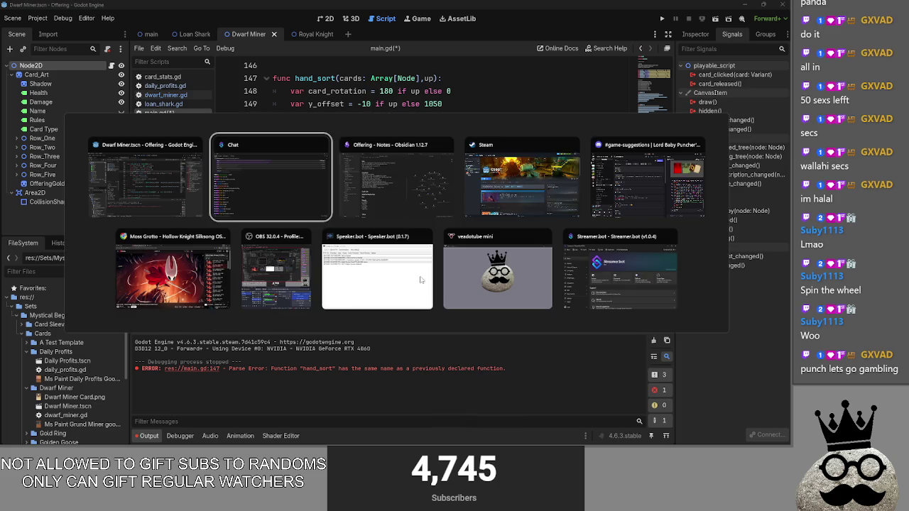
Switch from the script editor to the Twitch prediction management window
key(Escape)
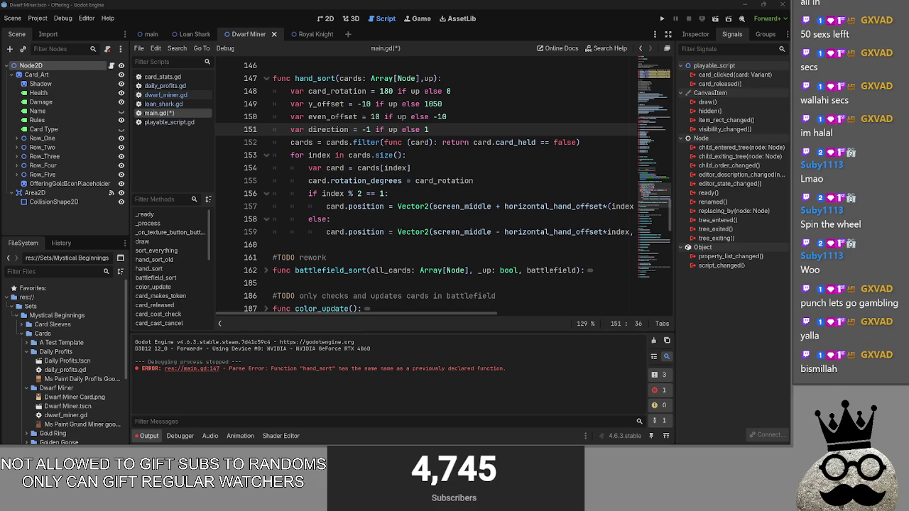
key(alt+Tab)
key(alt+Tab)
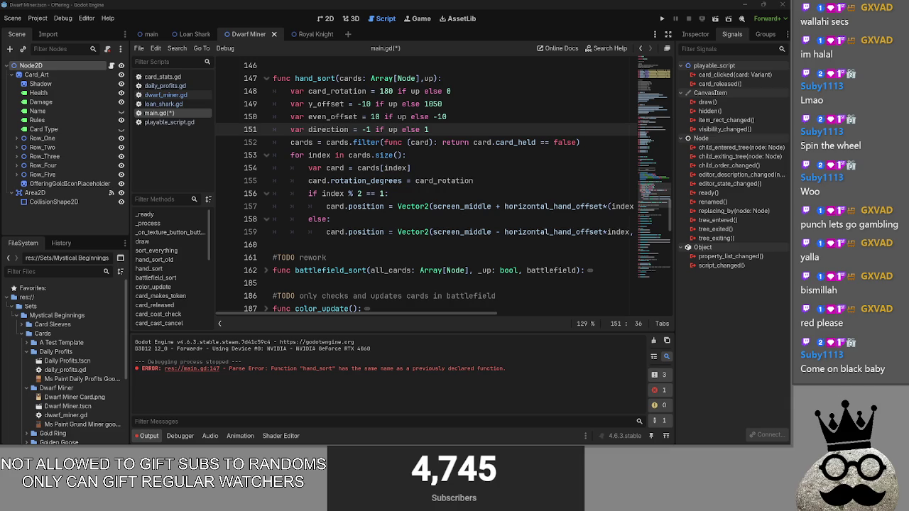
key(alt+Tab)
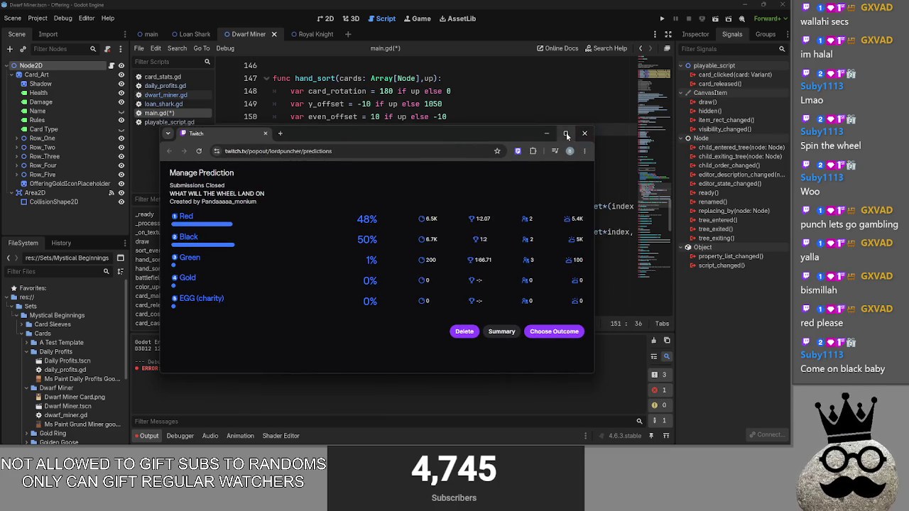
Maximize the Twitch prediction window and check the vote split, including Green's 200 points
key(super+Up)
click(500, 122)
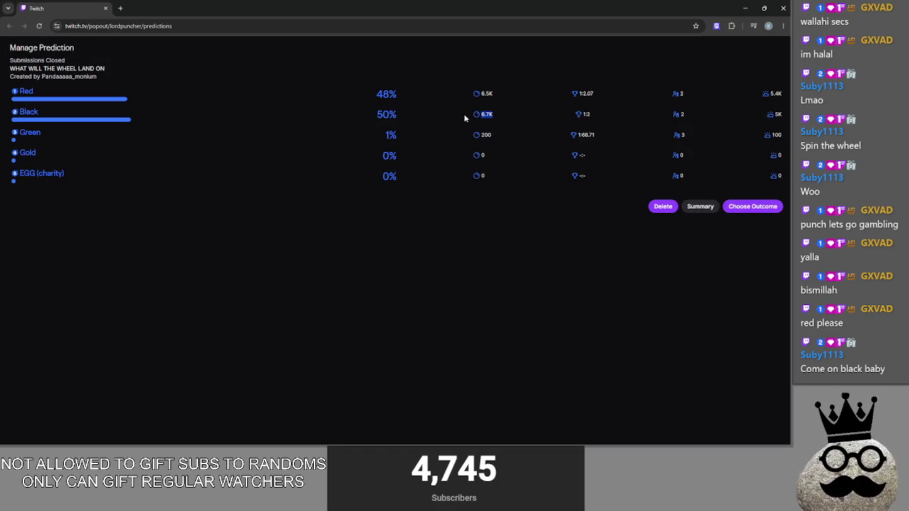
double_click(487, 135)
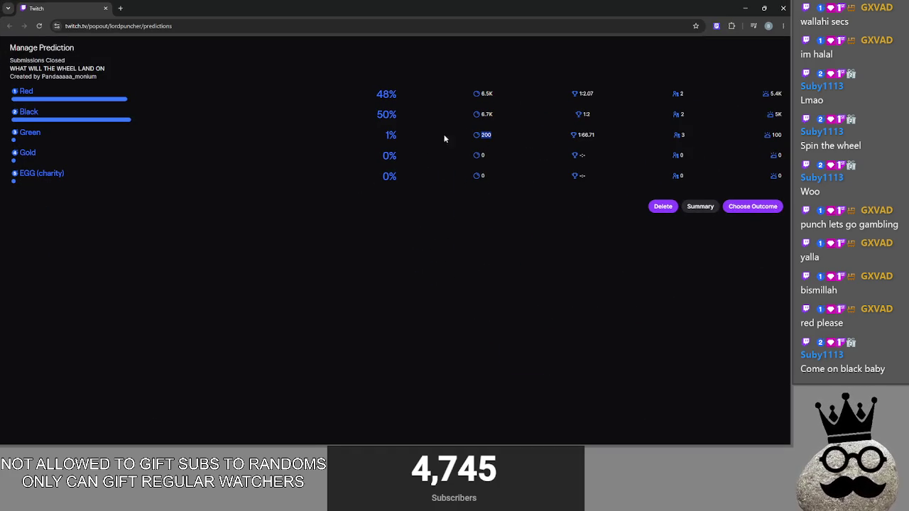
click(511, 148)
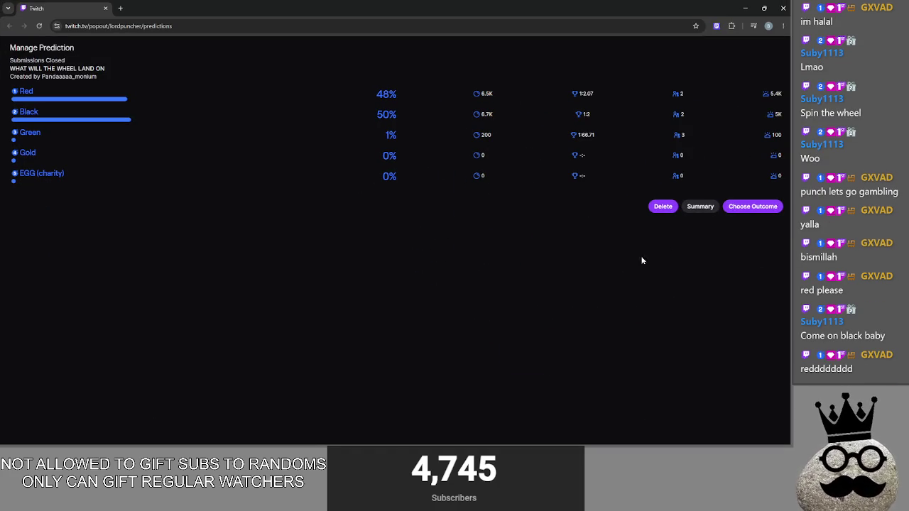
key(alt+Tab)
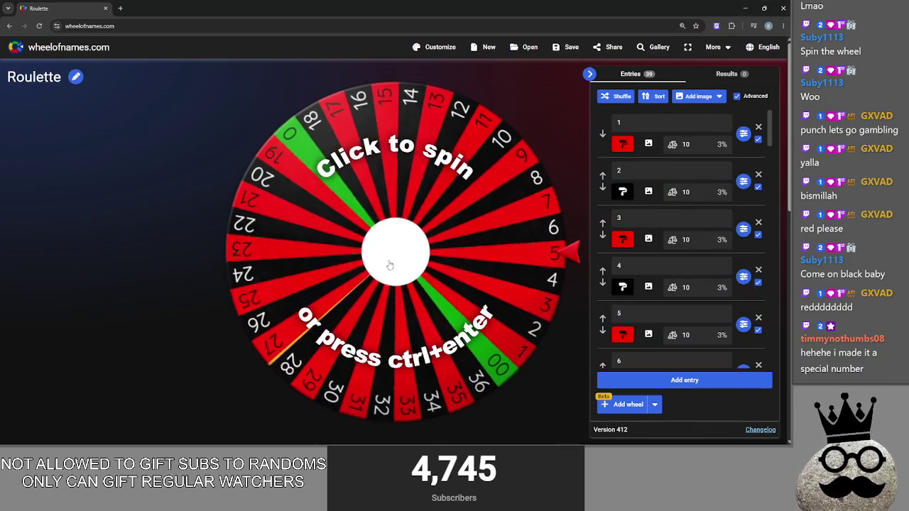
Spin the roulette wheel, close the winner notice for 22, and return to Twitch
key(ctrl+Return)
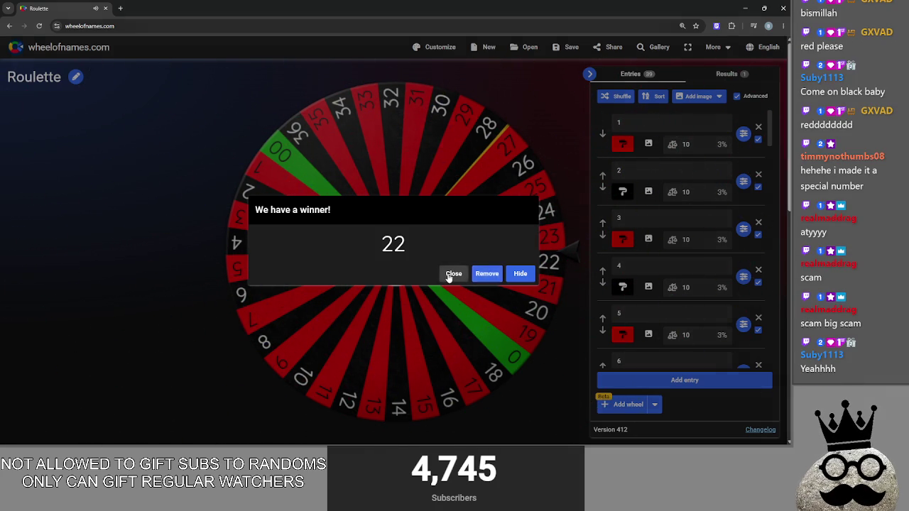
click(450, 275)
key(alt+Tab)
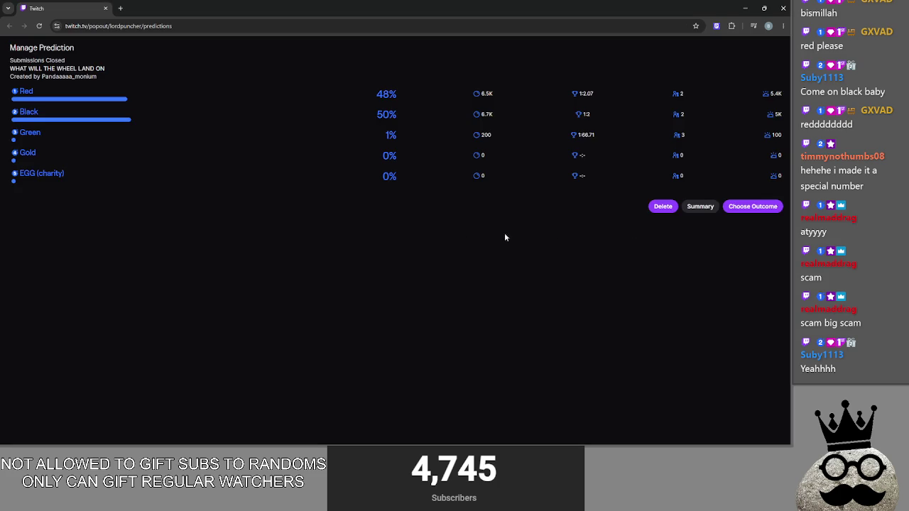
Choose Black as the prediction outcome, rechecking the wheel result
click(737, 207)
click(56, 112)
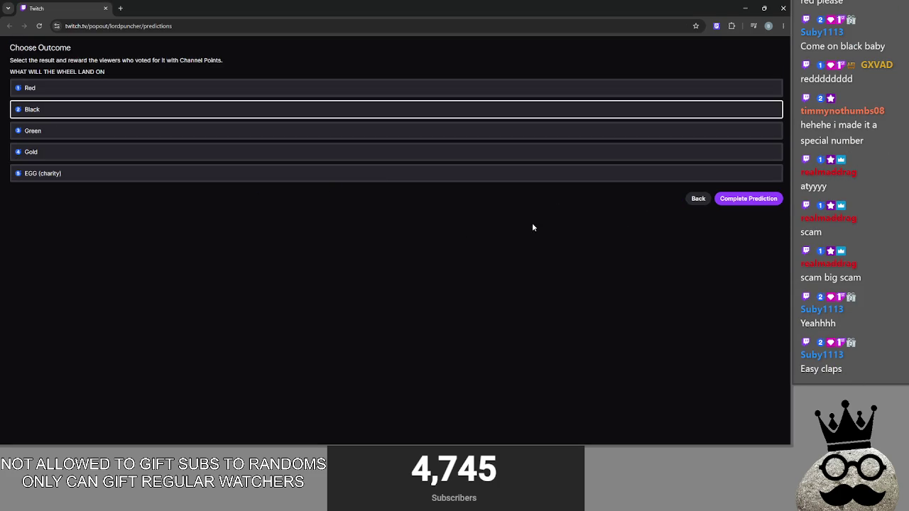
click(698, 201)
key(alt+Tab)
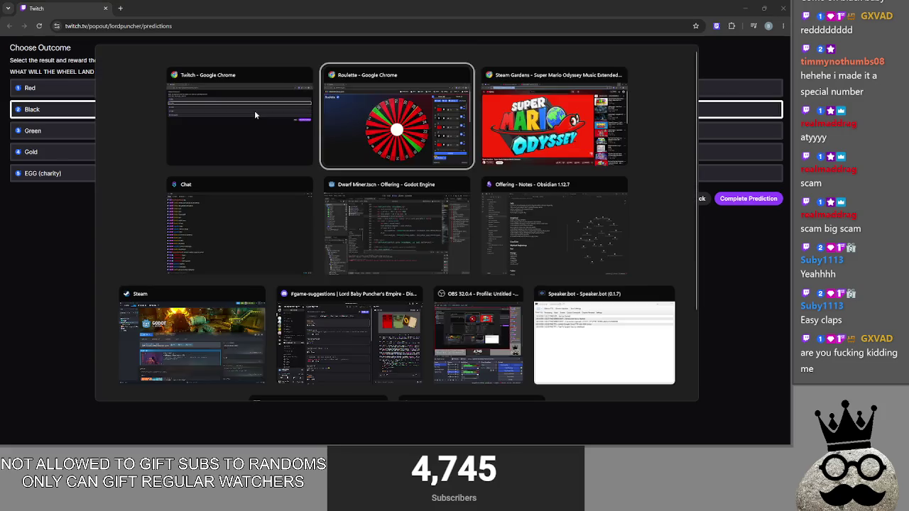
key(alt+Tab)
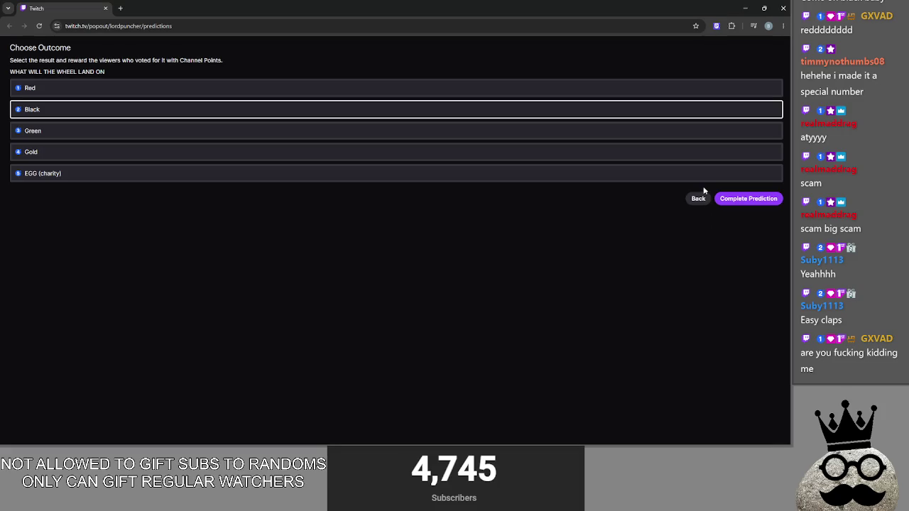
Complete and confirm the Black prediction, then close the Twitch and roulette windows
click(749, 200)
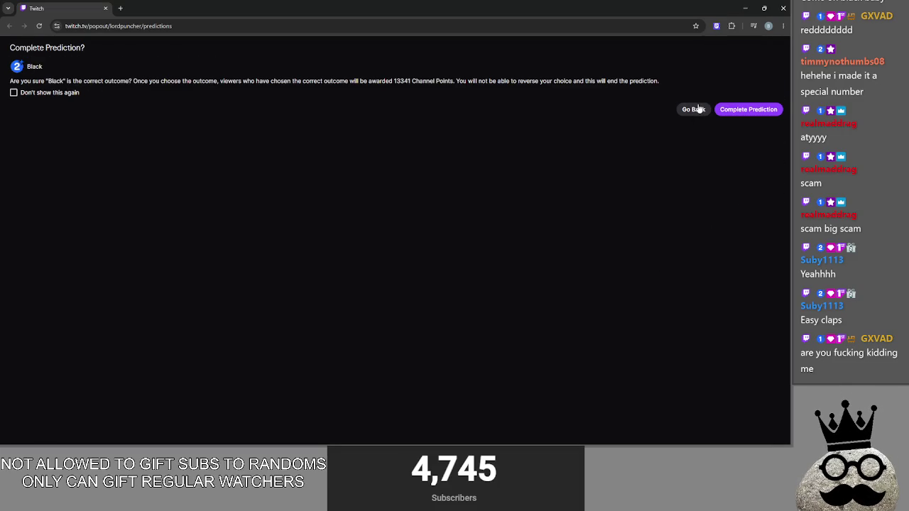
key(alt+Tab)
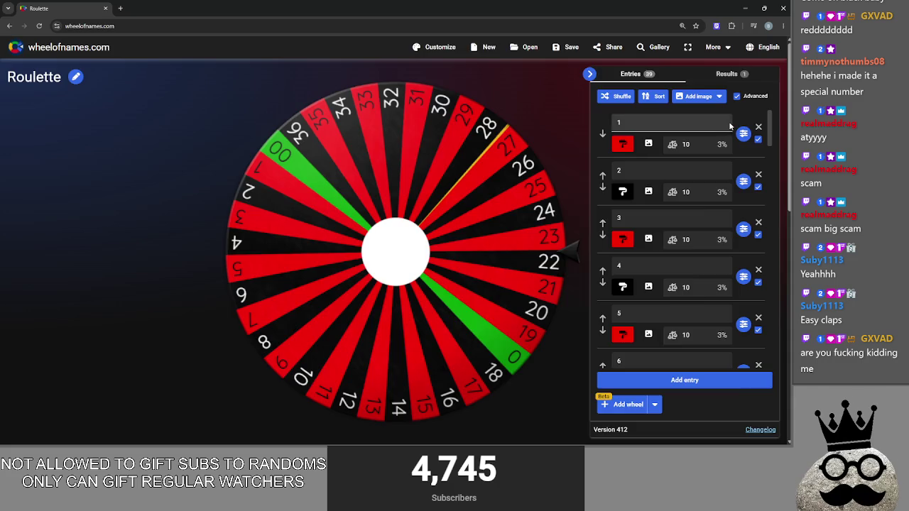
key(alt+Tab)
key(alt+Tab)
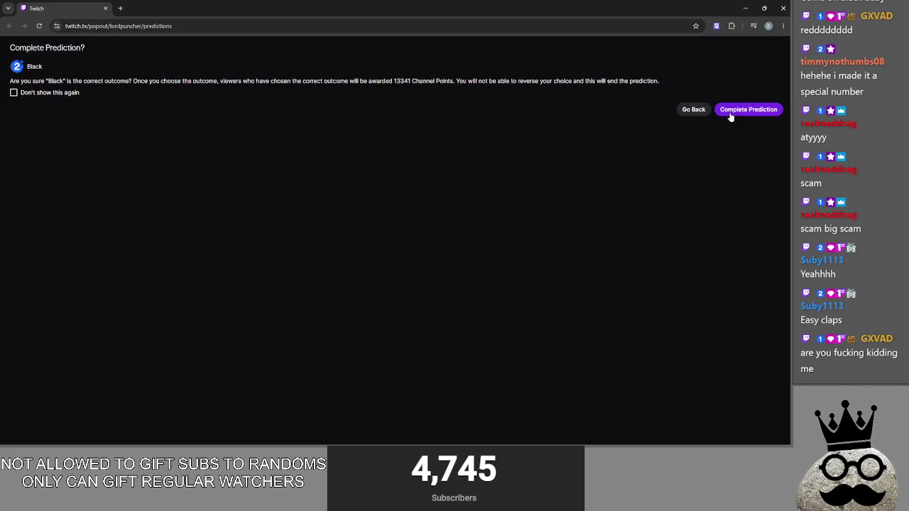
click(730, 112)
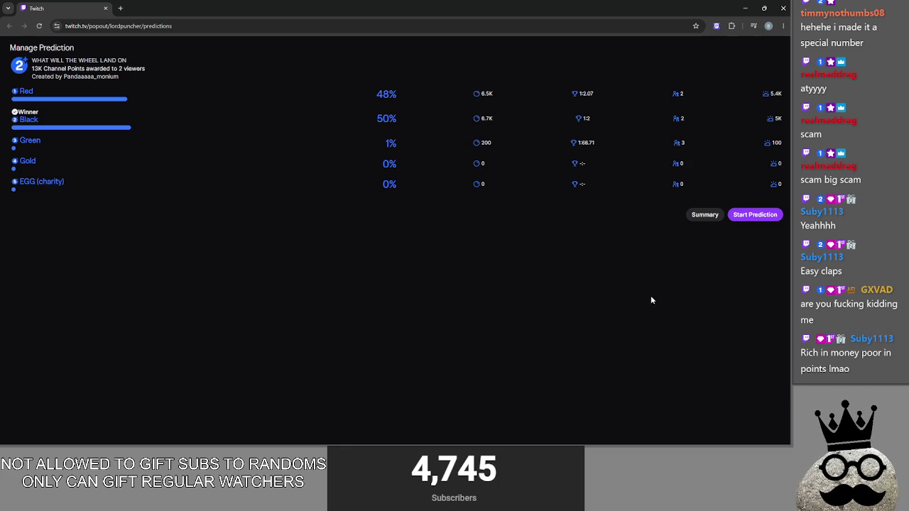
click(783, 8)
click(783, 8)
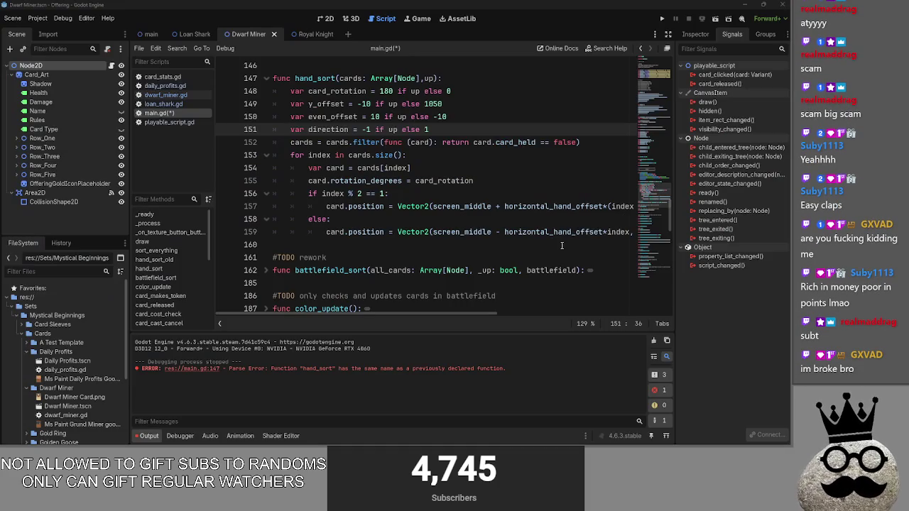
Run the card game briefly, then close it with F8
click(405, 243)
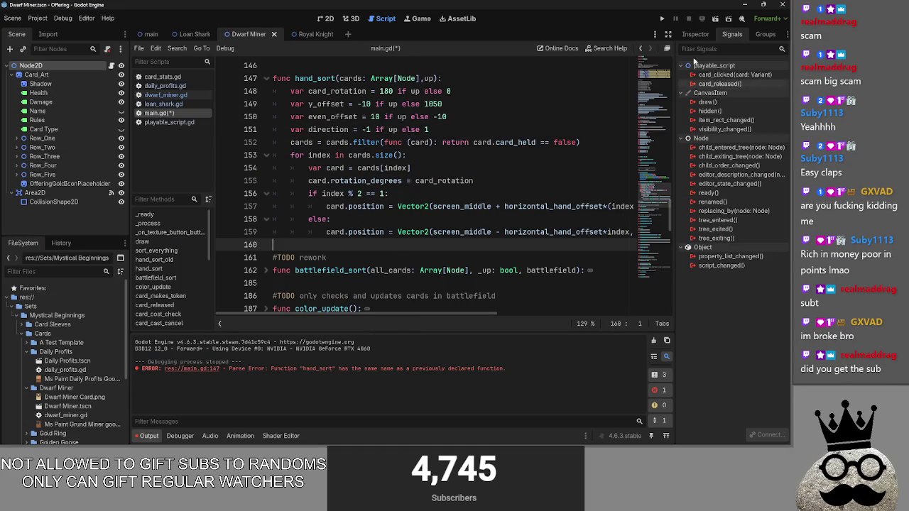
click(660, 20)
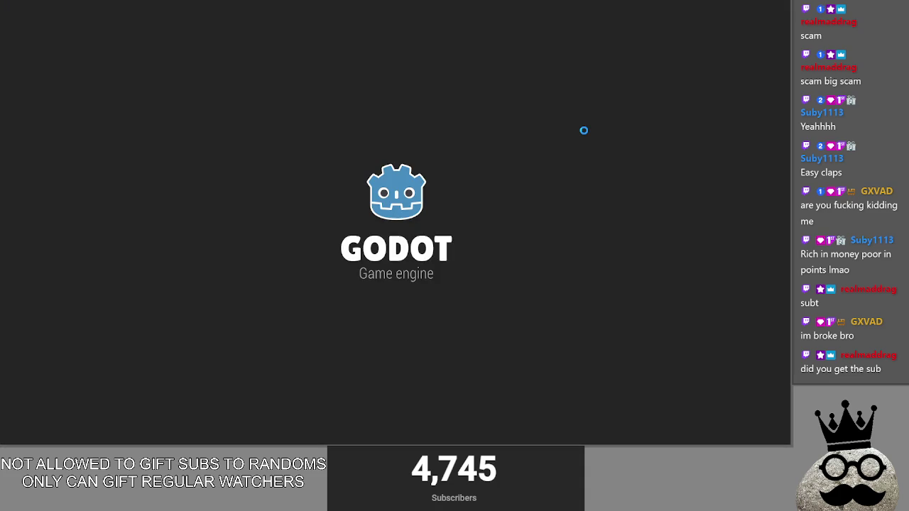
key(F8)
Paste ': bool) -> void:' from line 127 into hand_sort's parameters and relaunch the game with F5
scroll(449, 165, up, 5)
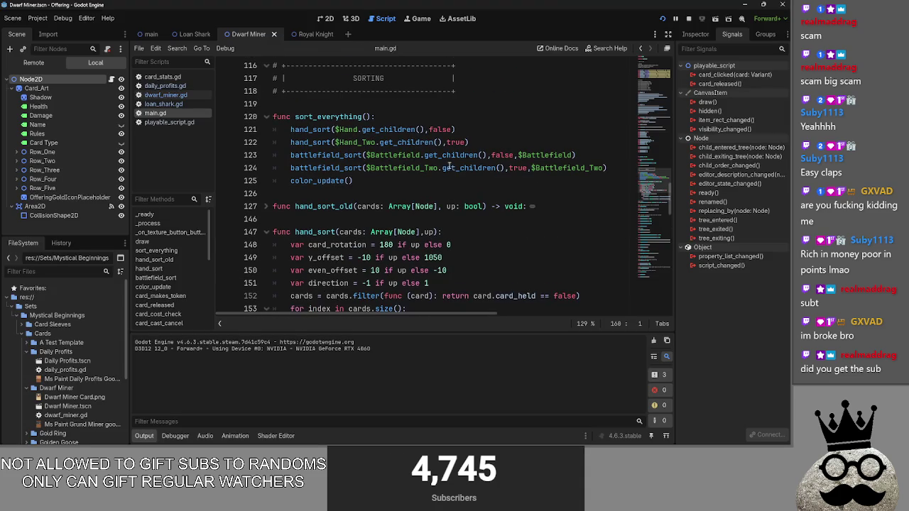
drag(457, 207, 528, 206)
key(ctrl+c)
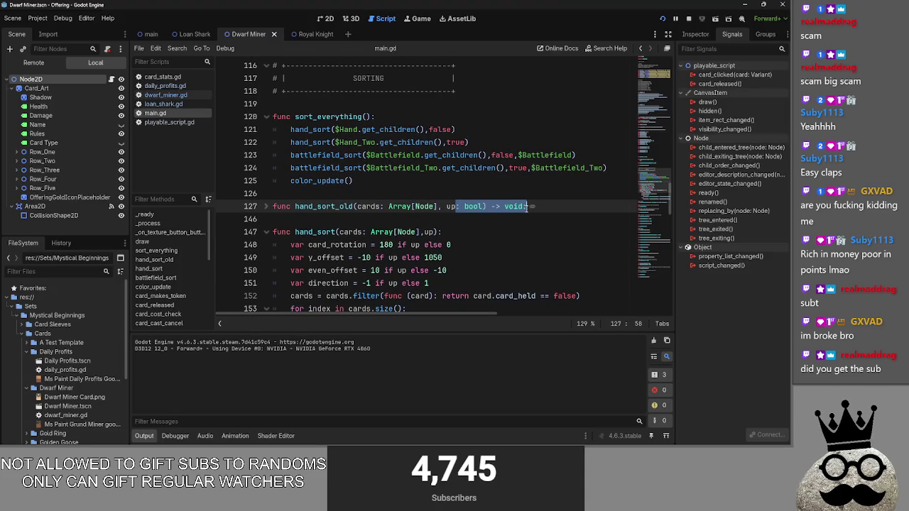
click(436, 232)
key(ctrl+v)
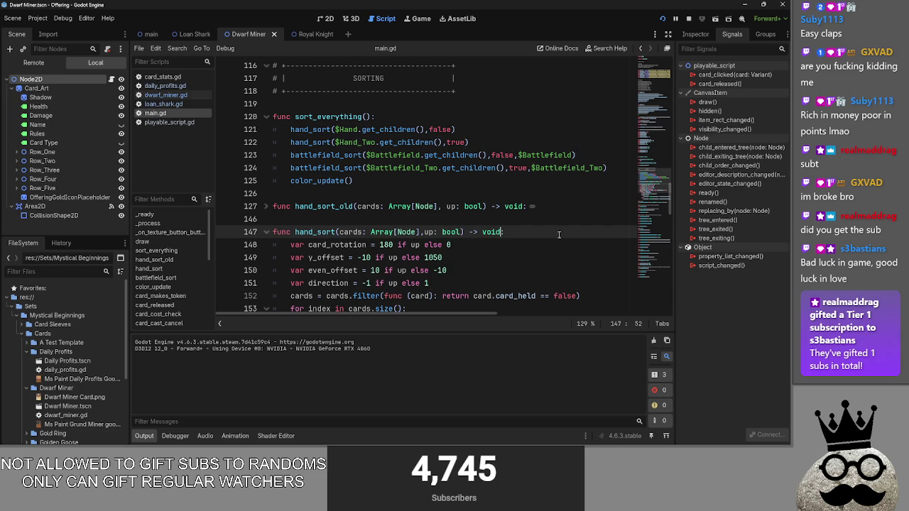
key(F5)
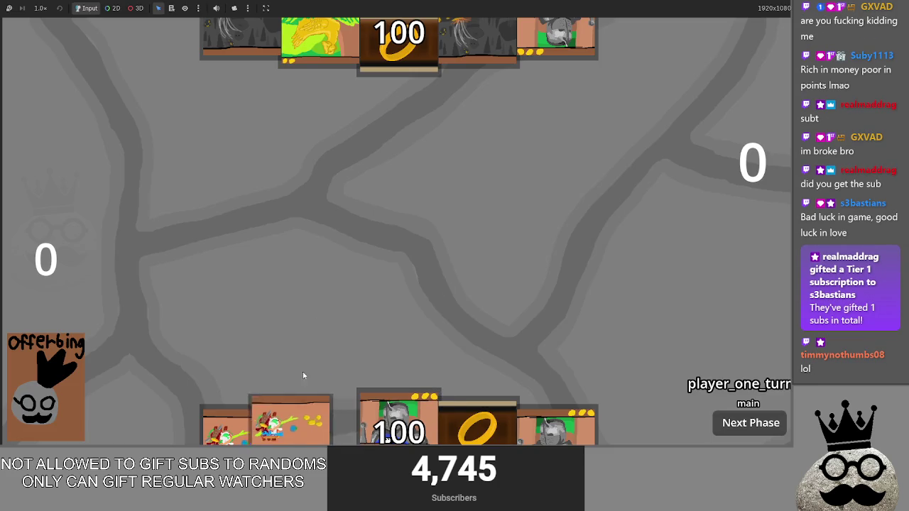
Play a creature card, return to the Offering (DEBUG) window, and drag Brace onto the board
click(323, 427)
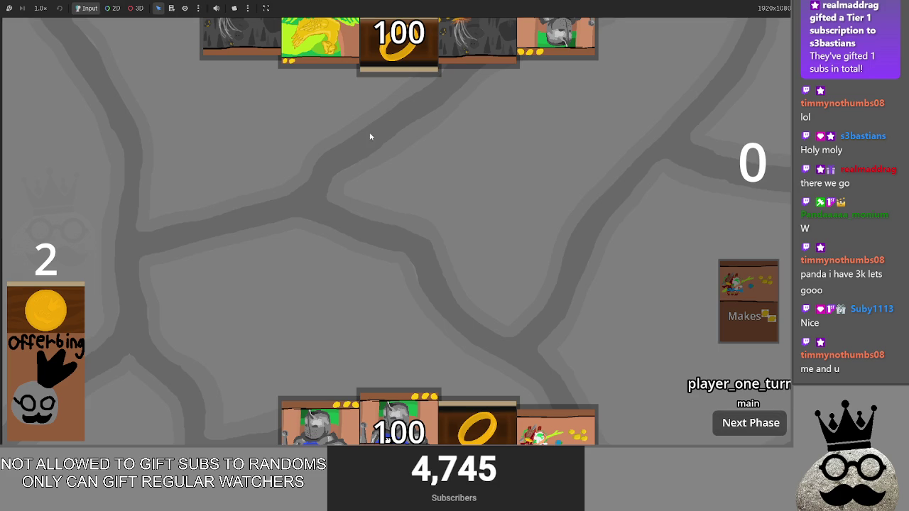
key(alt+Tab)
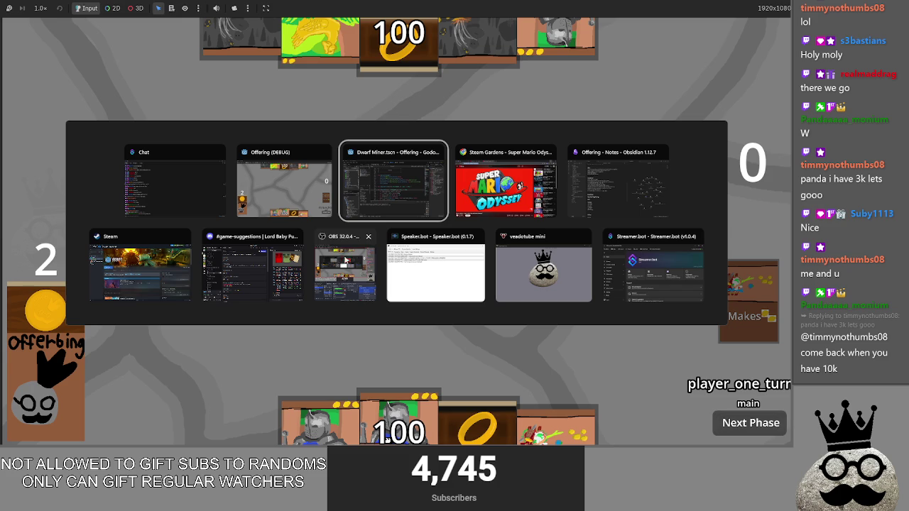
click(281, 187)
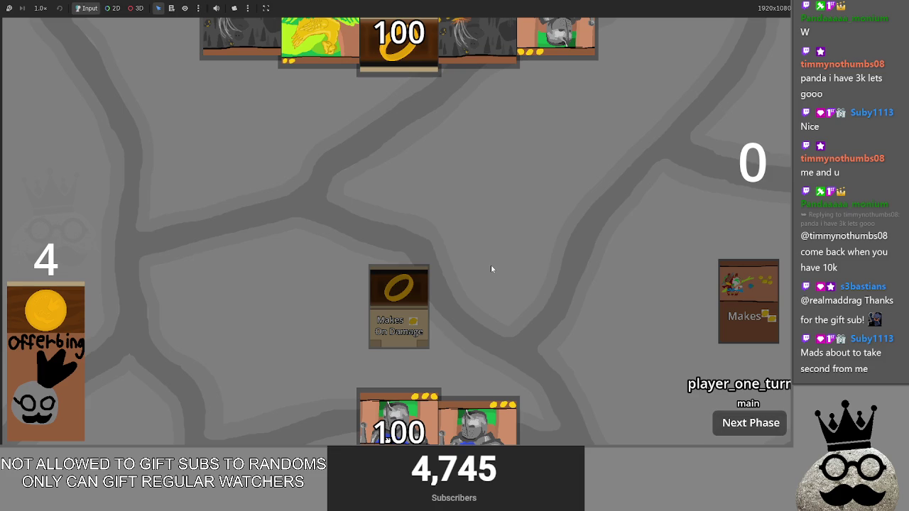
key(alt+Tab)
key(alt+Tab)
key(alt+Tab)
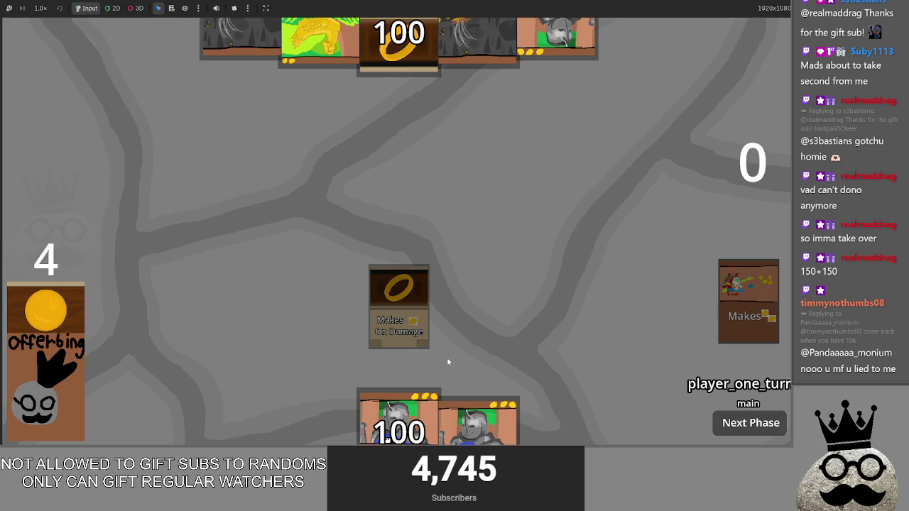
drag(424, 436, 505, 346)
Advance through the opponent's turn to the main phase and play the Makes card at the row's left
click(744, 430)
click(743, 430)
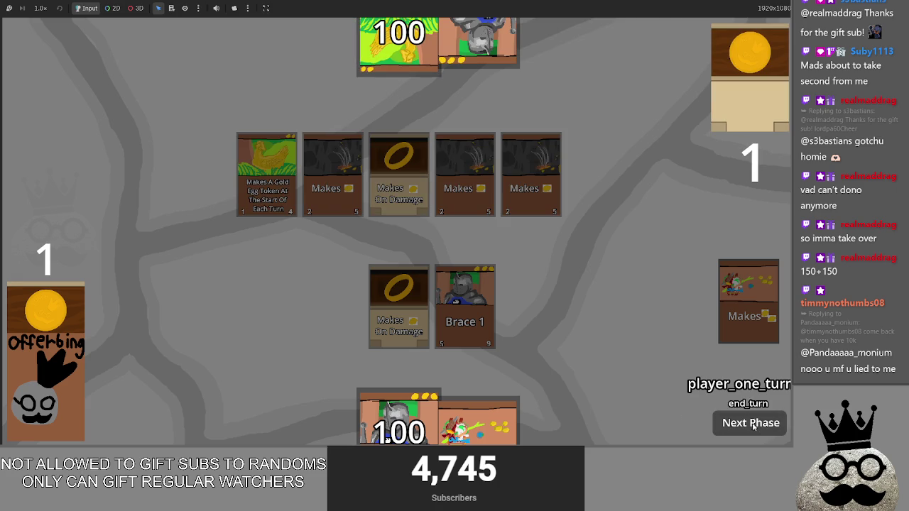
click(757, 425)
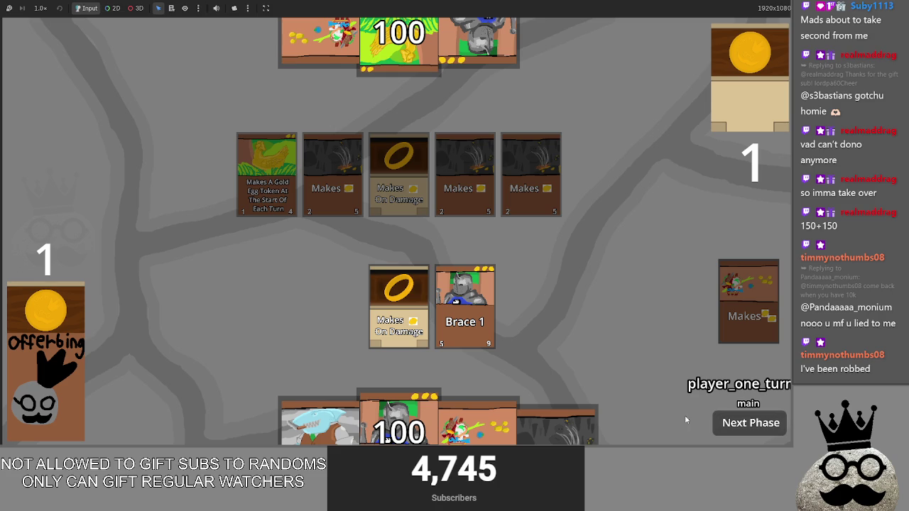
drag(561, 426, 554, 277)
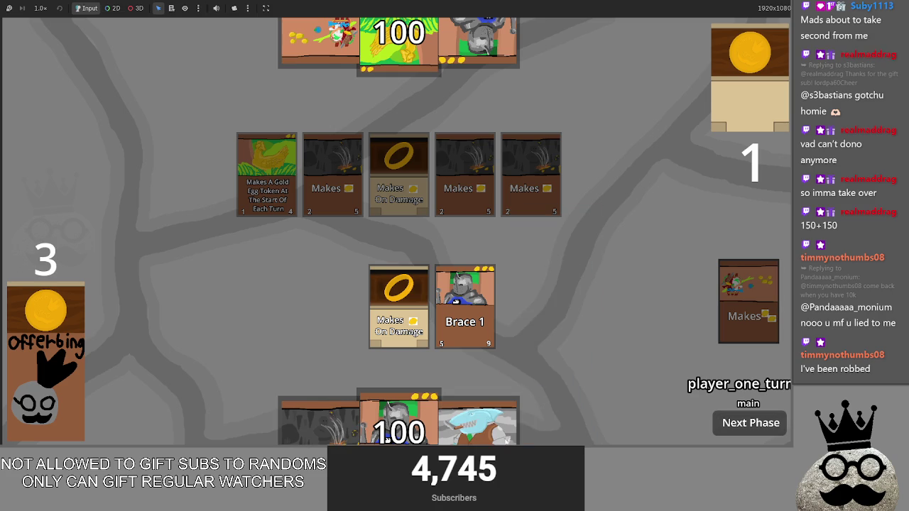
drag(444, 402, 461, 308)
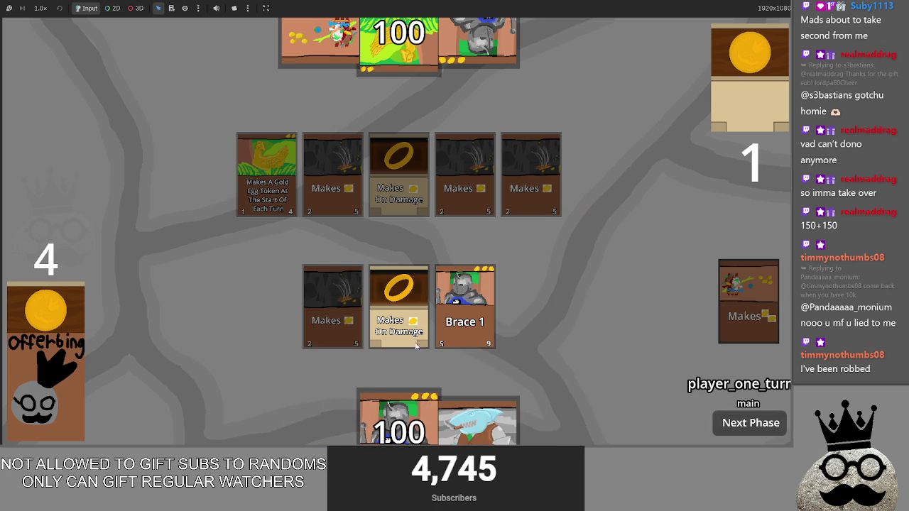
Summon the shark card by sacrificing Makes and Brace 1, then stop the game
click(477, 423)
click(465, 306)
click(332, 306)
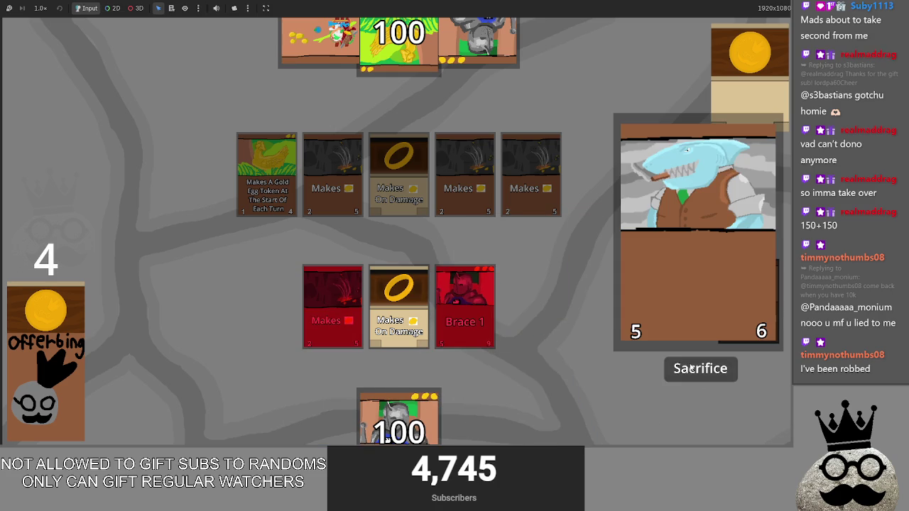
click(460, 313)
click(455, 315)
click(455, 315)
click(345, 319)
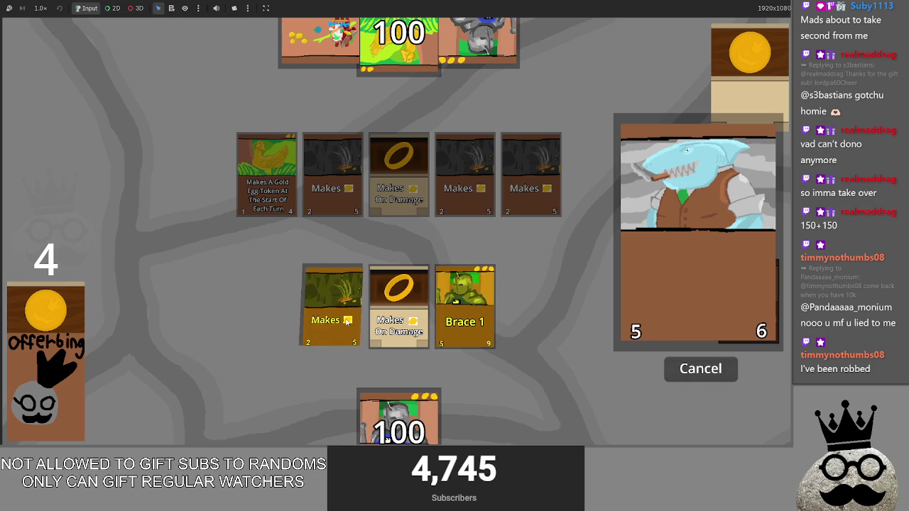
click(347, 321)
click(462, 312)
click(461, 312)
click(334, 313)
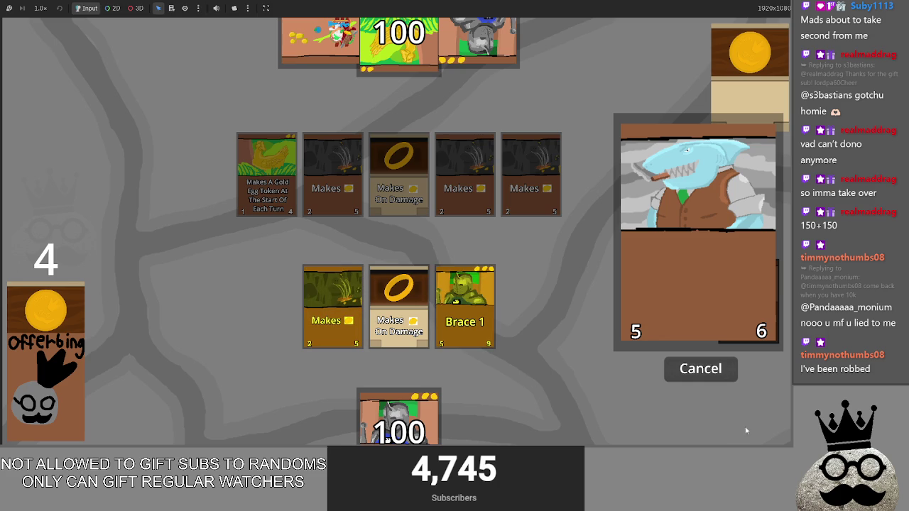
click(463, 312)
click(322, 297)
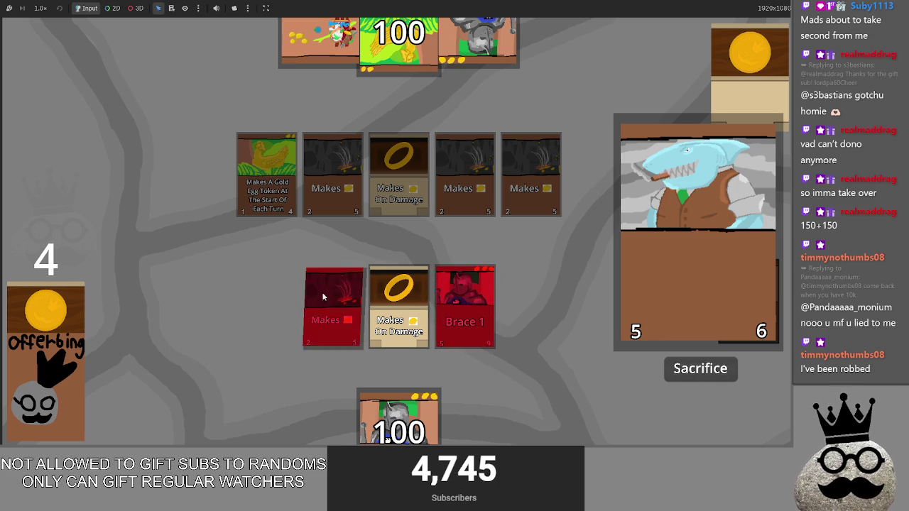
click(323, 297)
click(461, 313)
click(334, 313)
click(462, 313)
click(699, 371)
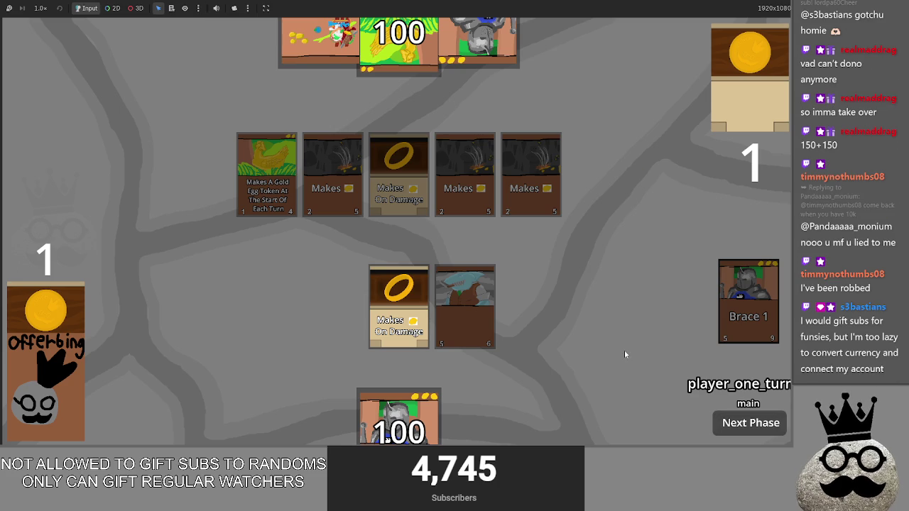
key(F8)
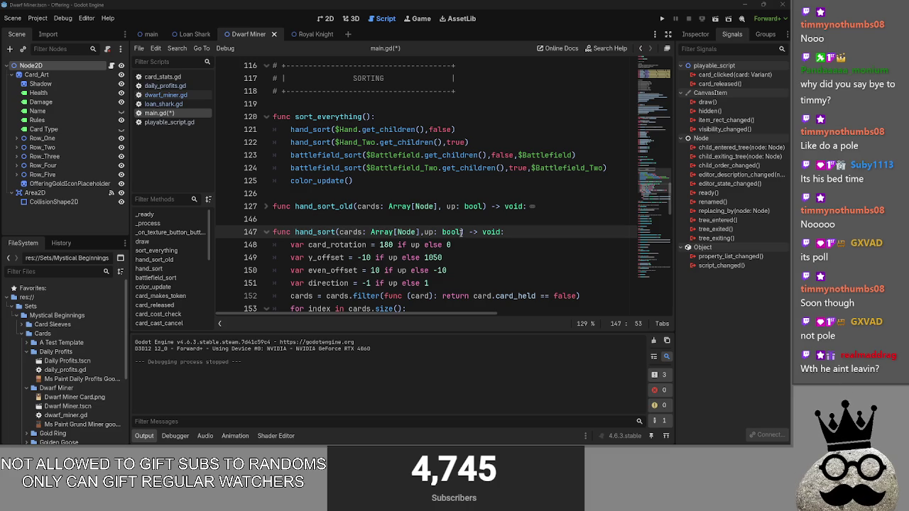
Dismiss the bool documentation popup and unfold hand_sort_old in main.gd
mouse_move(461, 235)
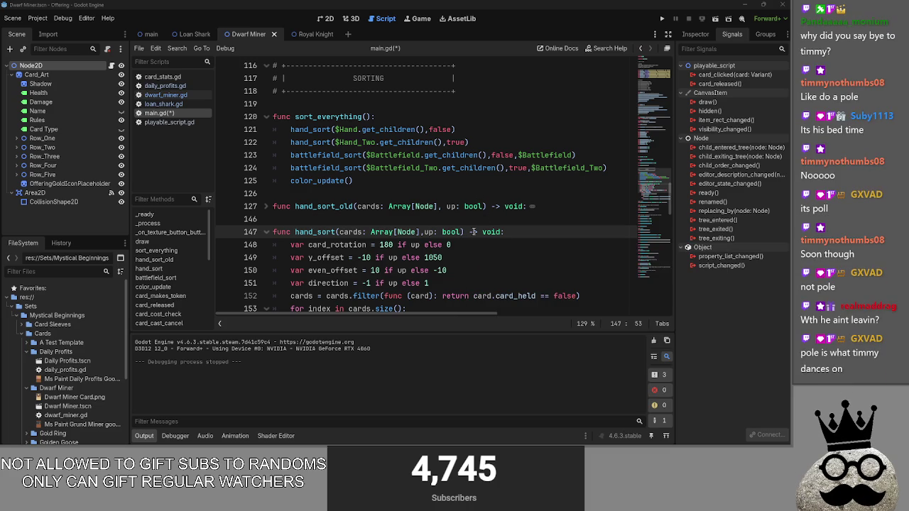
click(488, 217)
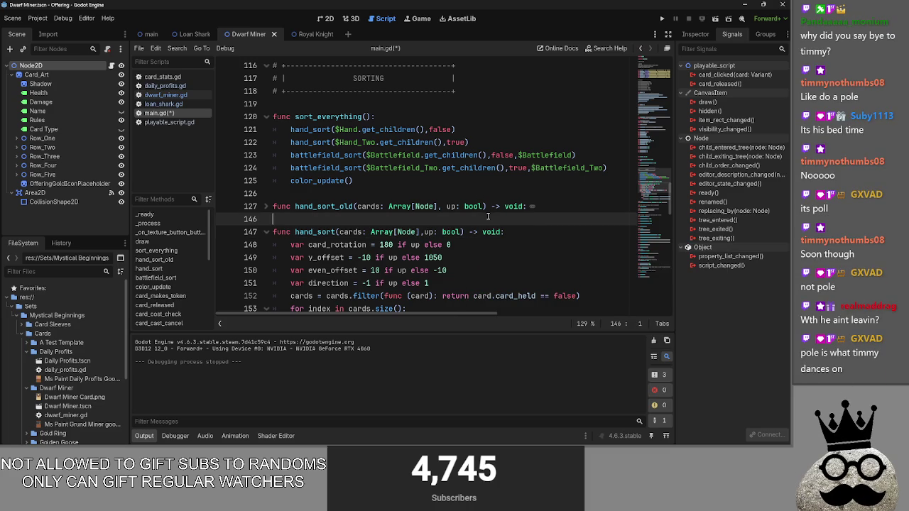
scroll(475, 214, down, 2)
scroll(475, 213, down, 2)
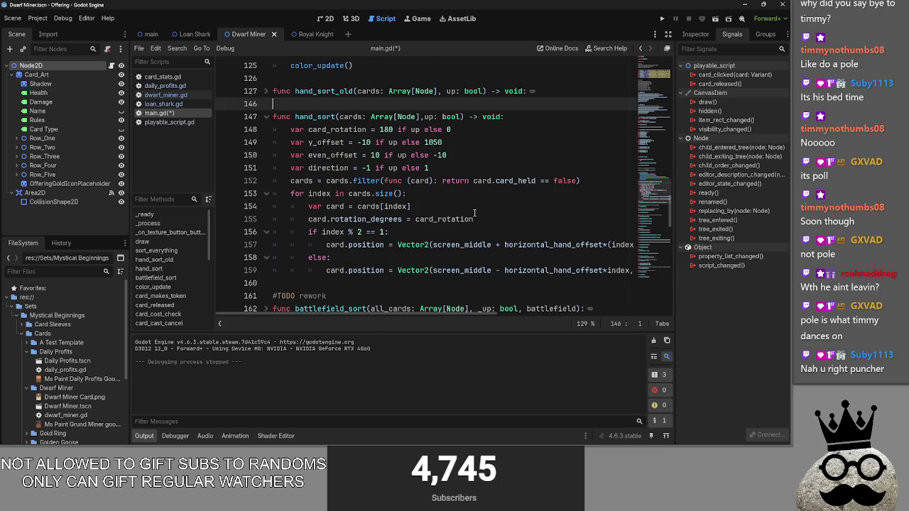
click(267, 92)
click(266, 92)
click(267, 91)
click(267, 92)
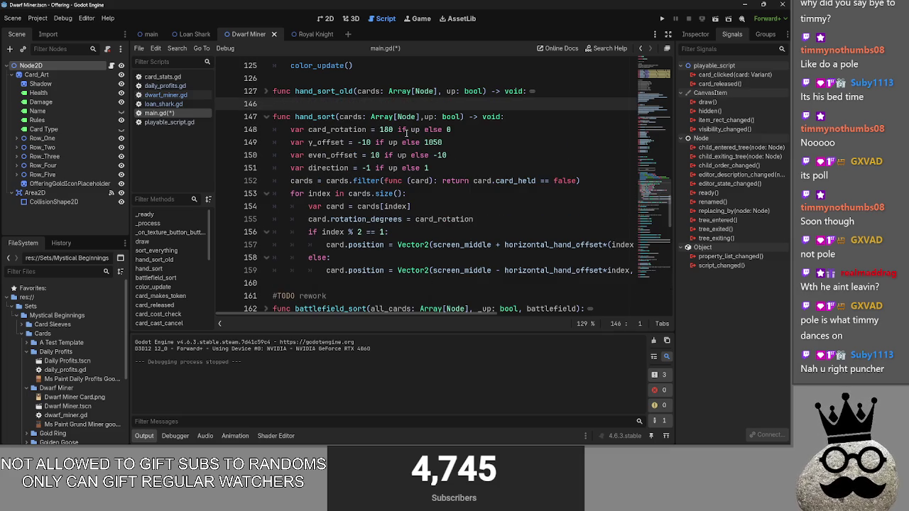
click(265, 117)
click(266, 91)
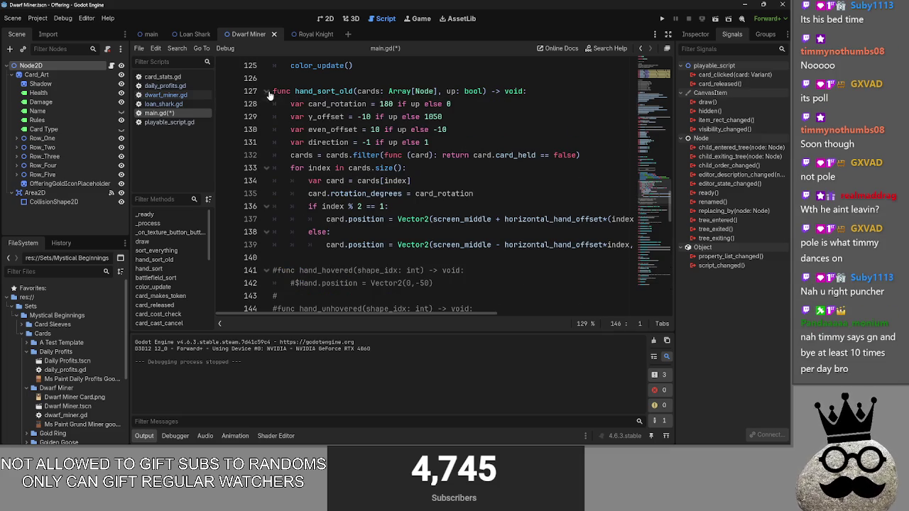
Comment out hand_sort_old's lines 127–139 with Ctrl+K
mouse_move(271, 92)
mouse_down()
mouse_move(426, 103)
mouse_move(370, 246)
mouse_move(356, 250)
mouse_move(365, 260)
mouse_up()
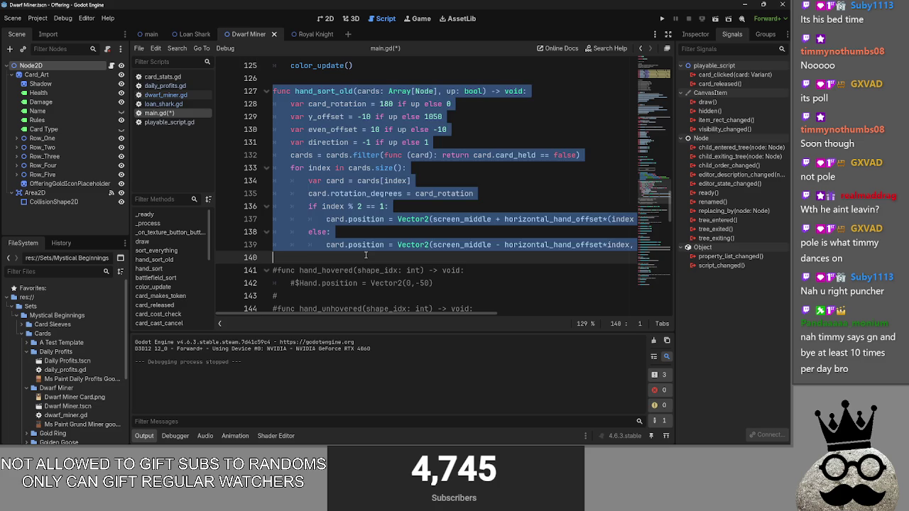
key(ctrl+k)
click(267, 91)
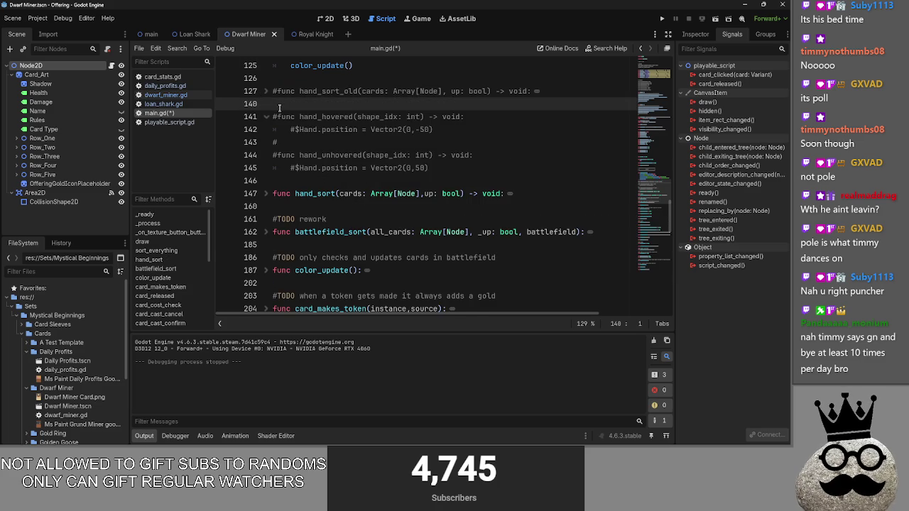
scroll(268, 117, up, 3)
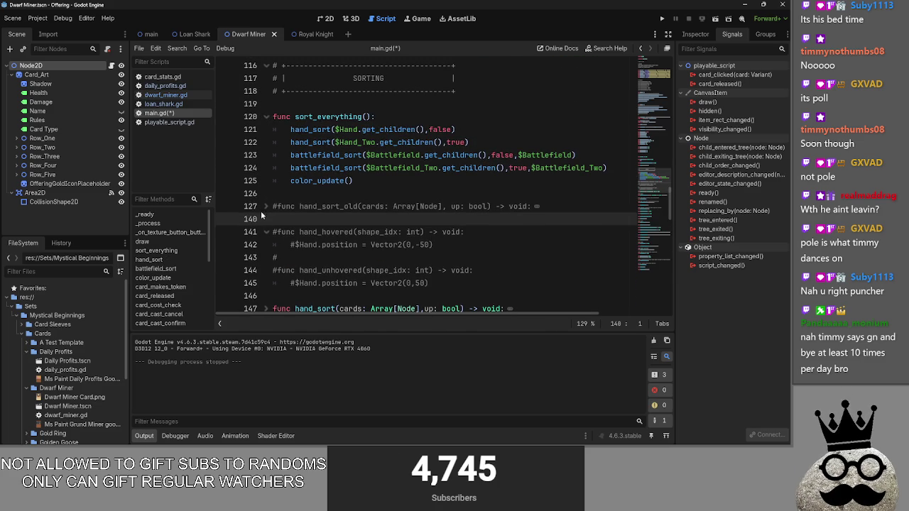
click(266, 206)
scroll(285, 242, down, 3)
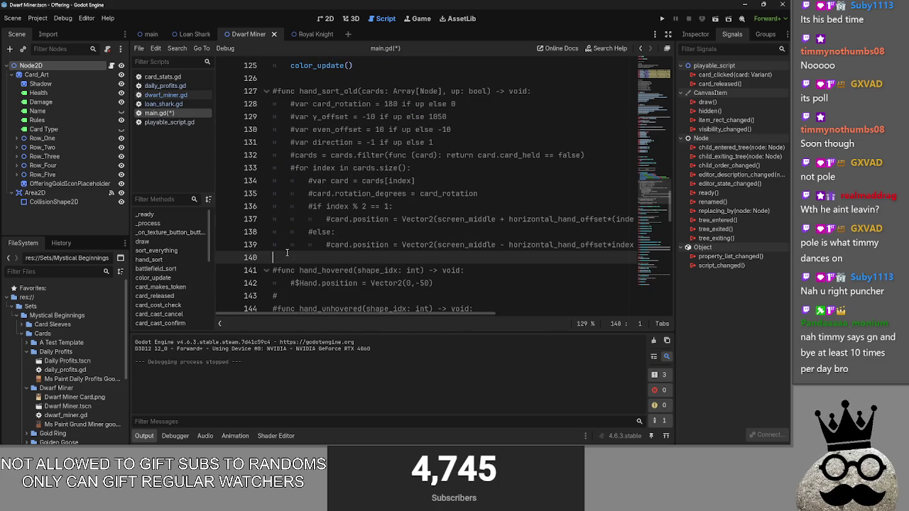
key(ctrl+z)
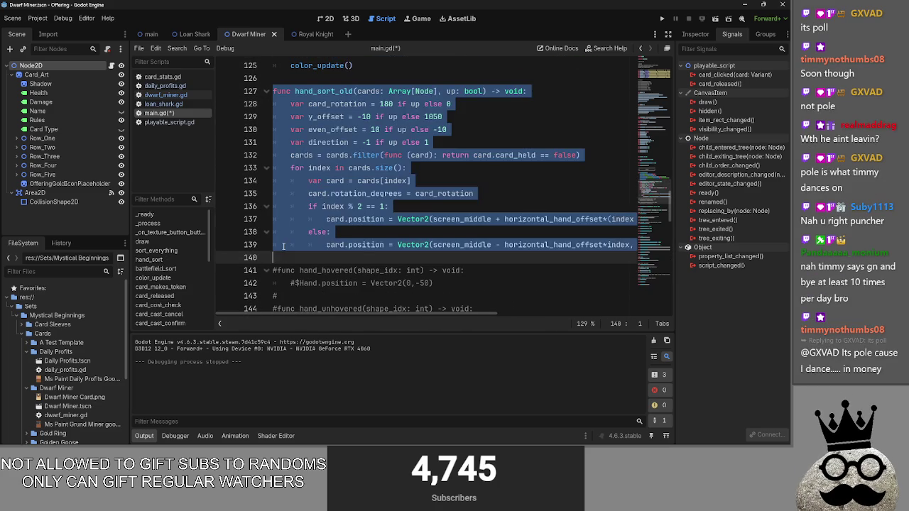
key(ctrl+z)
key(ctrl+z)
key(ctrl+z)
key(ctrl+z)
Fold the commented-out function blocks, starting at line 127
click(337, 213)
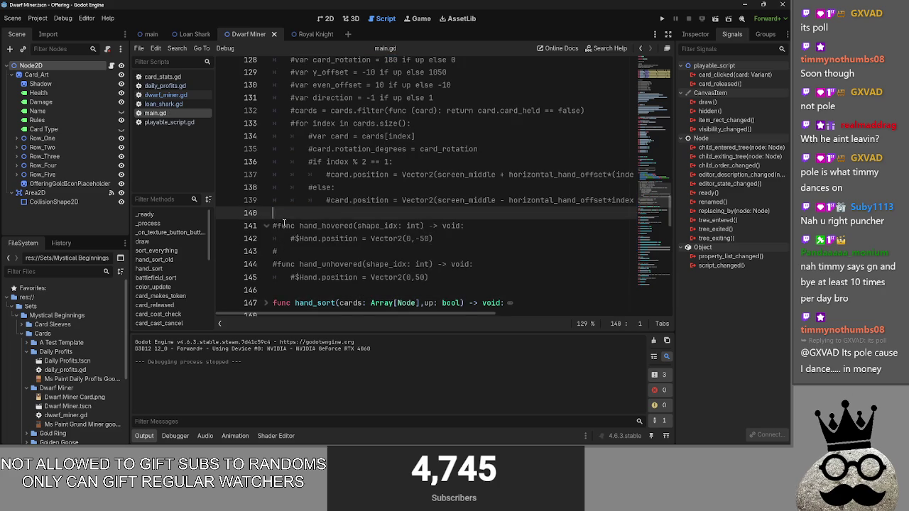
click(266, 225)
scroll(263, 141, up, 3)
click(264, 162)
click(307, 148)
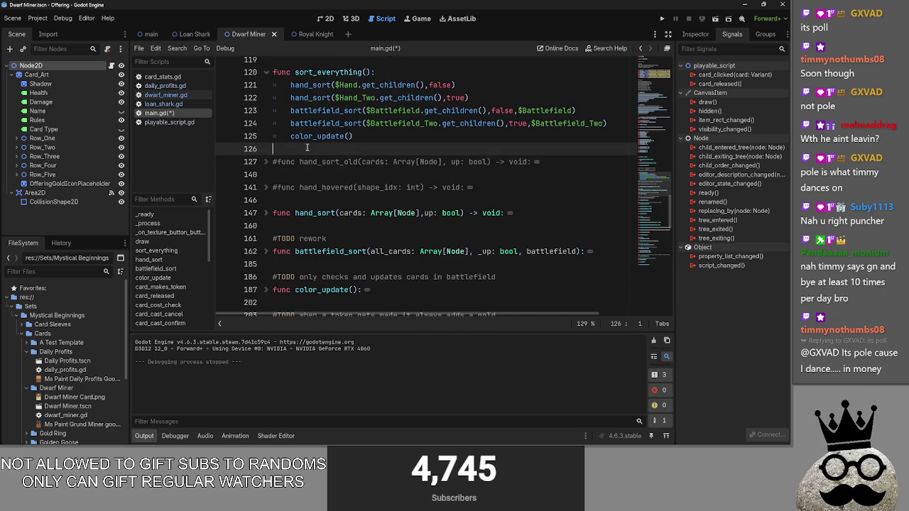
click(314, 201)
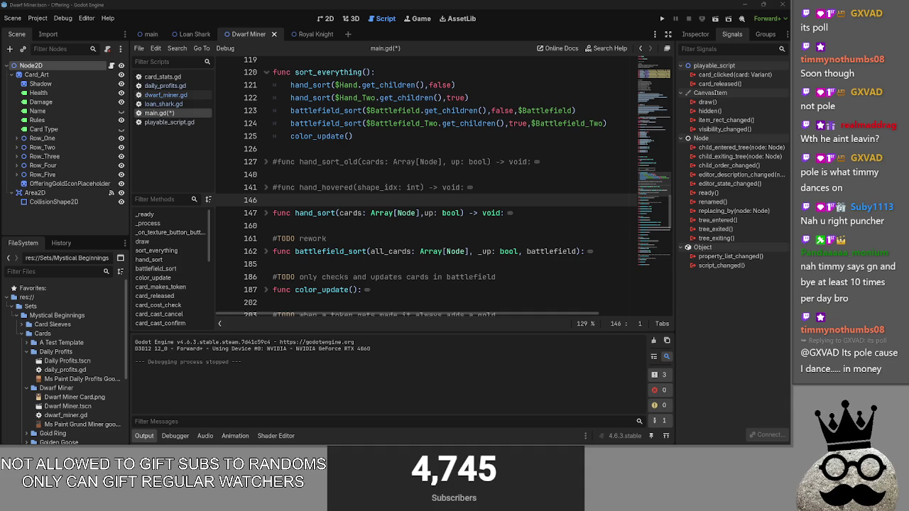
Peek into color_update and card_makes_token near card_released, then launch the card game
click(438, 223)
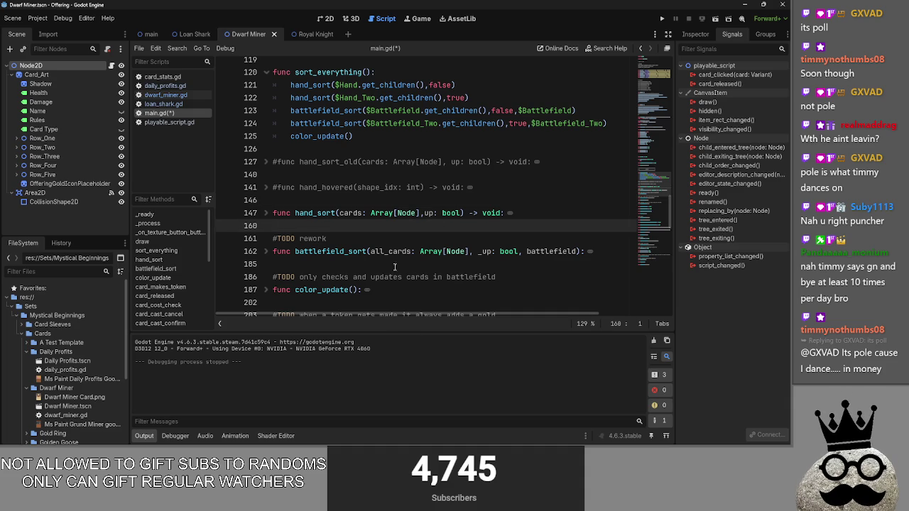
scroll(284, 256, down, 3)
click(267, 174)
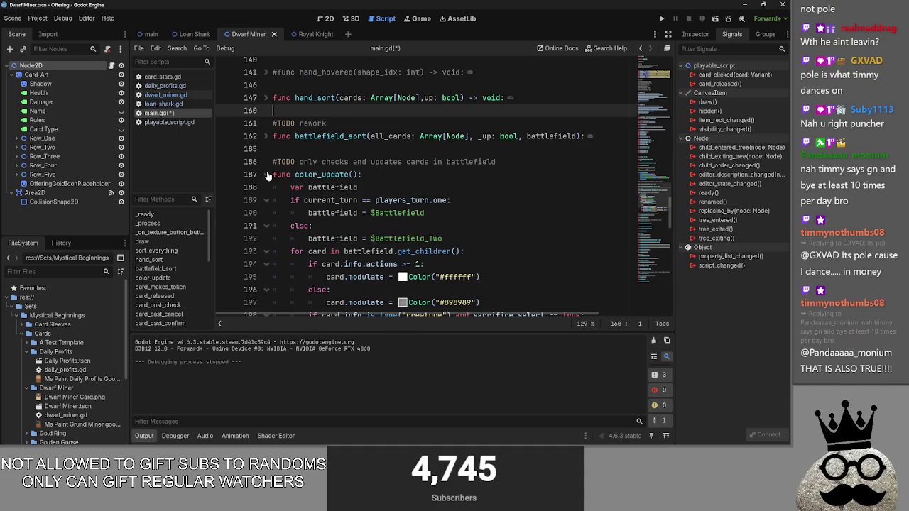
click(268, 175)
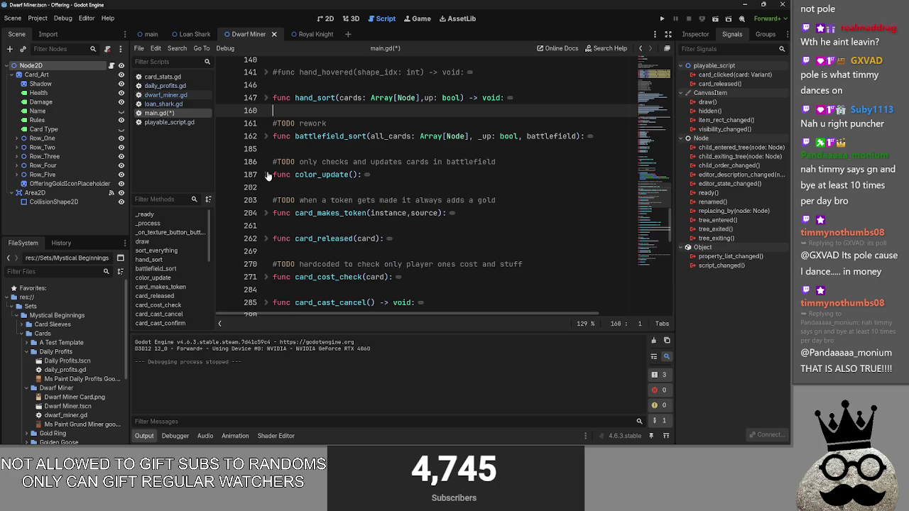
click(285, 187)
click(268, 214)
click(268, 214)
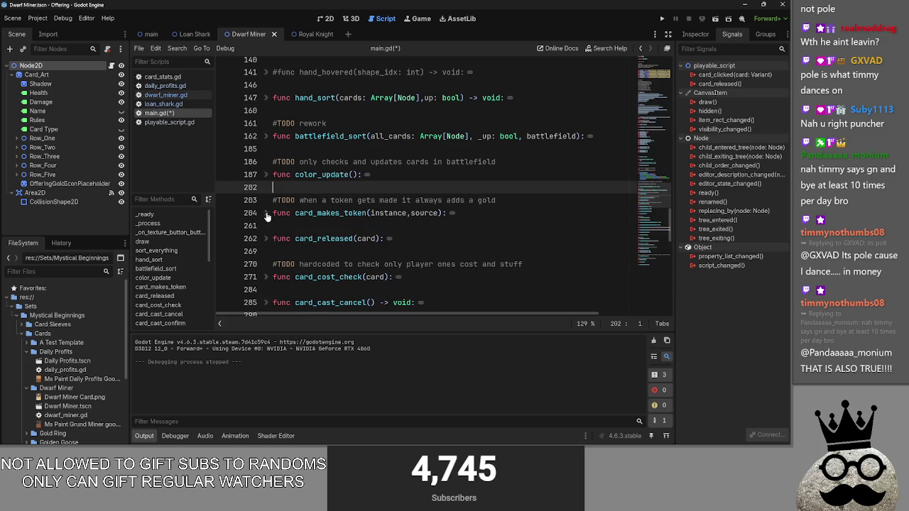
click(423, 233)
scroll(423, 233, down, 2)
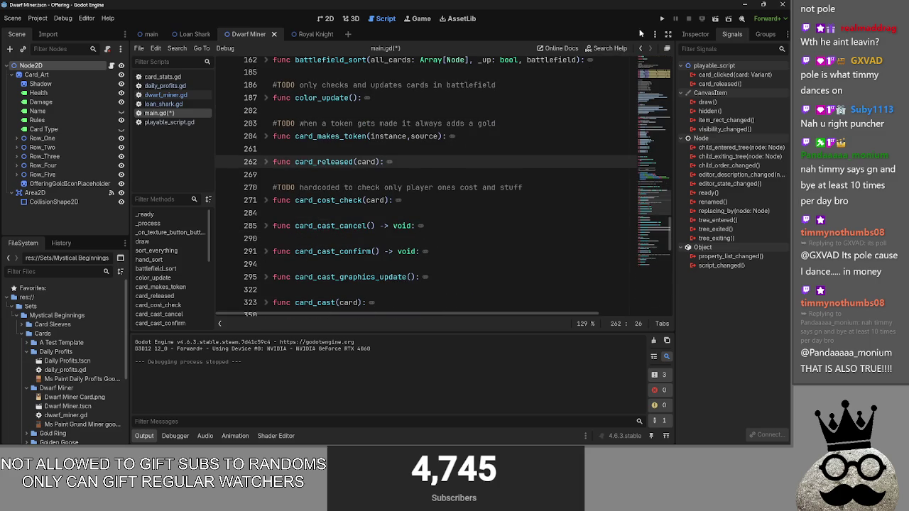
click(662, 19)
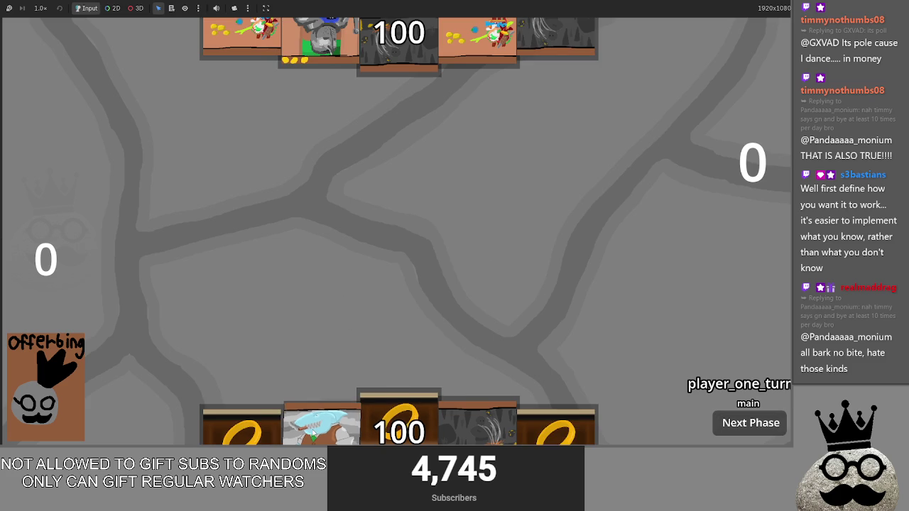
Play two ring cards, a Makes card and Brace 1 into the board row
drag(388, 426, 411, 242)
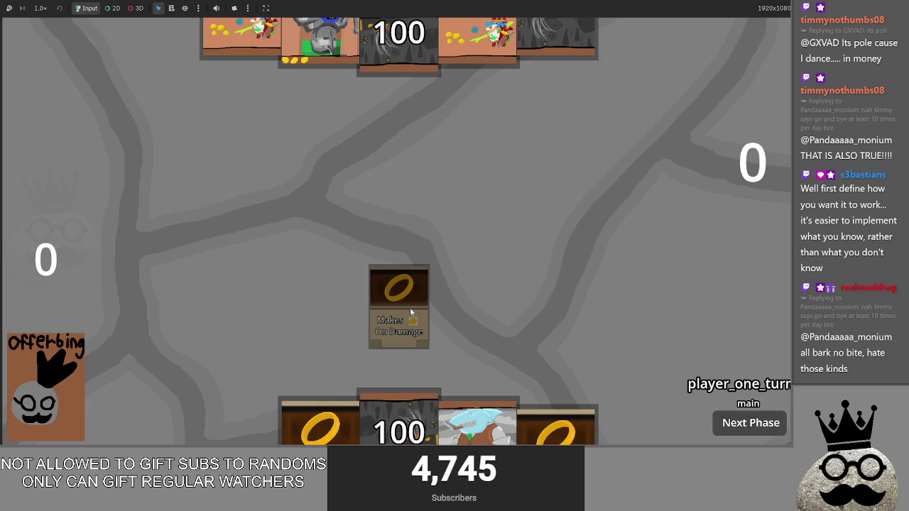
mouse_move(478, 423)
mouse_down()
mouse_move(398, 419)
mouse_move(388, 342)
mouse_move(398, 228)
mouse_up()
drag(321, 422, 335, 245)
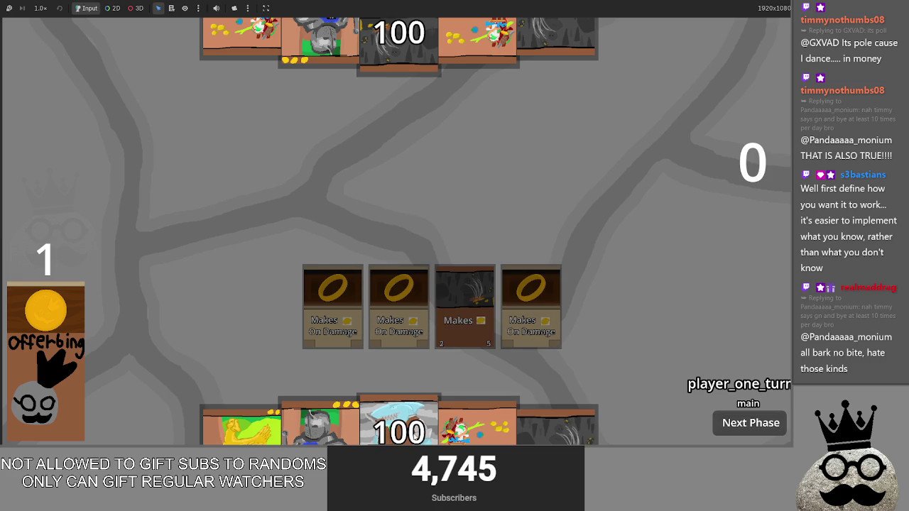
drag(498, 420, 481, 241)
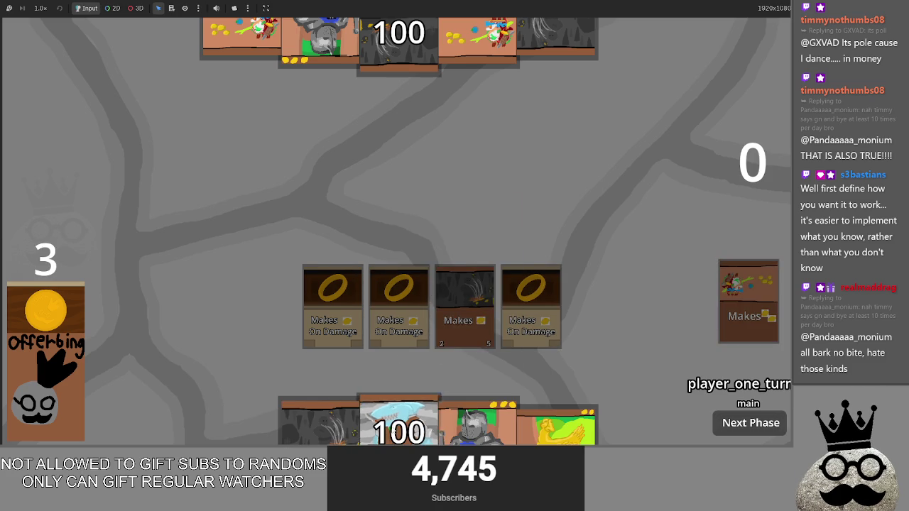
drag(395, 432, 413, 236)
drag(491, 430, 464, 229)
drag(402, 422, 435, 228)
Try the green, shark and chicken cards, then offer the orange card to reach 3 offerings
mouse_move(414, 419)
mouse_down()
mouse_move(445, 272)
mouse_move(440, 256)
mouse_up()
mouse_move(398, 420)
mouse_down()
mouse_move(417, 228)
mouse_move(432, 236)
mouse_move(424, 313)
mouse_move(388, 259)
mouse_move(409, 179)
mouse_up()
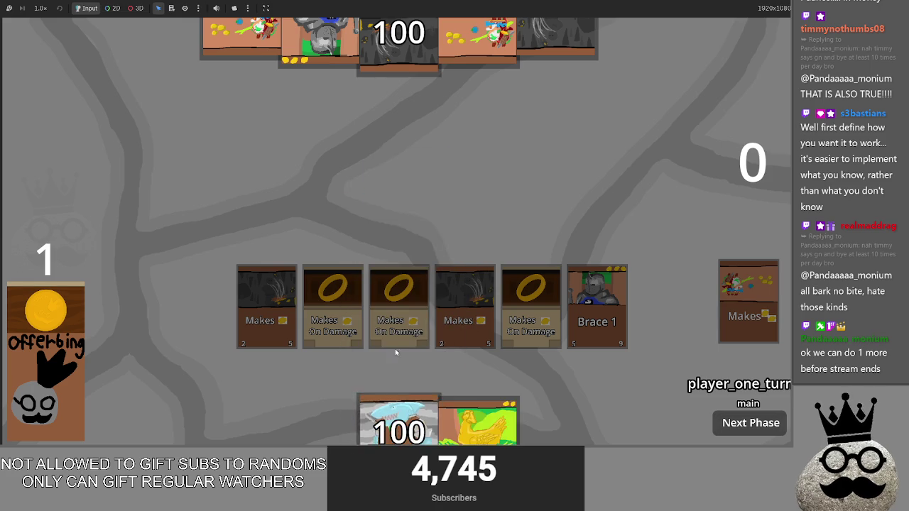
mouse_move(394, 414)
mouse_down()
mouse_move(398, 274)
mouse_move(429, 202)
mouse_move(405, 206)
mouse_up()
mouse_move(408, 415)
mouse_down()
mouse_move(422, 355)
mouse_move(424, 234)
mouse_up()
drag(402, 415, 403, 245)
mouse_move(399, 382)
mouse_down()
mouse_move(396, 263)
mouse_move(382, 254)
mouse_up()
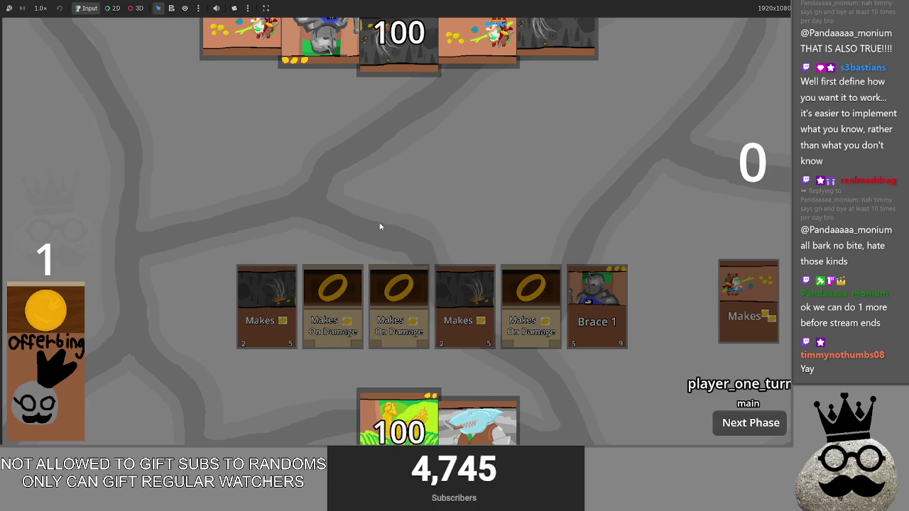
key(super)
key(super)
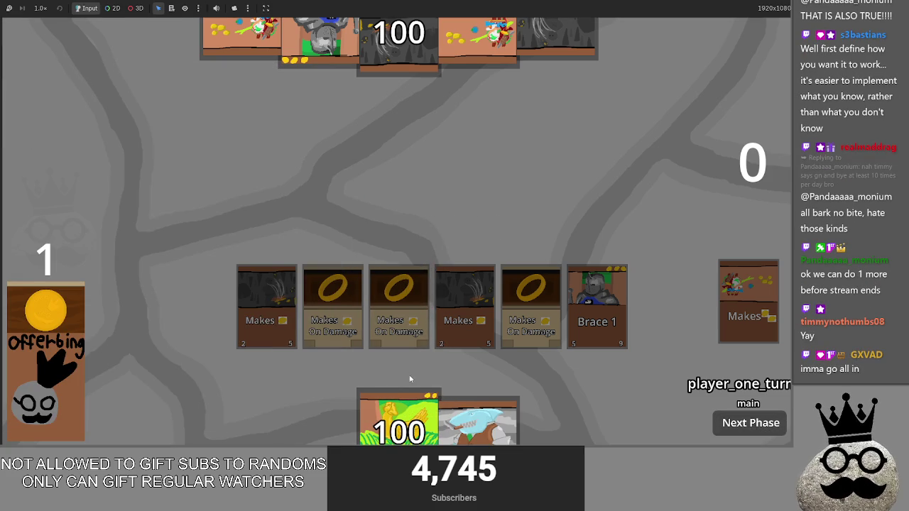
mouse_move(476, 419)
mouse_down()
mouse_move(469, 230)
mouse_move(468, 298)
mouse_up()
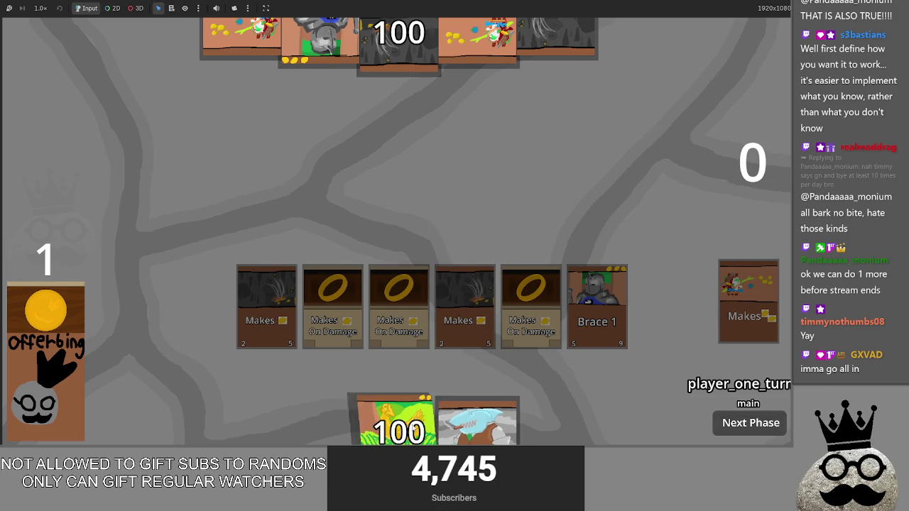
drag(415, 426, 424, 220)
mouse_move(476, 419)
mouse_down()
mouse_move(411, 220)
mouse_move(416, 264)
mouse_up()
drag(449, 429, 410, 274)
drag(483, 426, 390, 334)
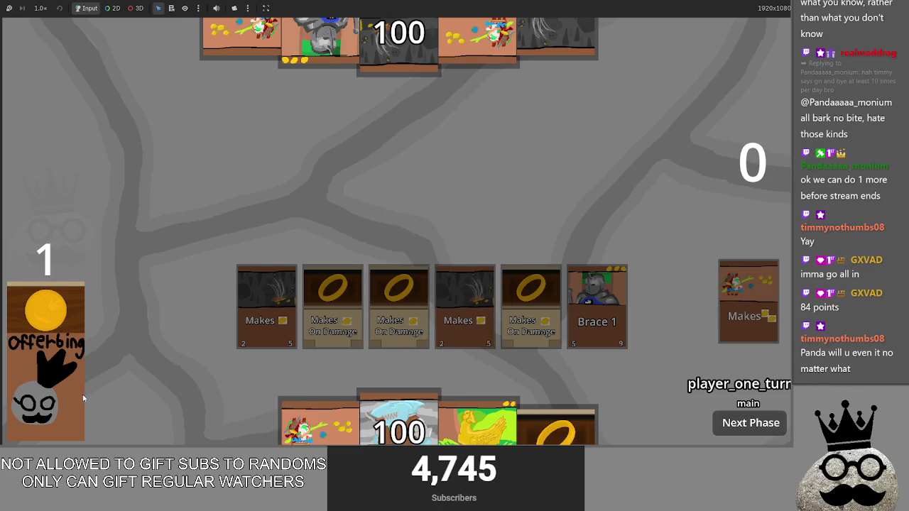
drag(320, 423, 326, 305)
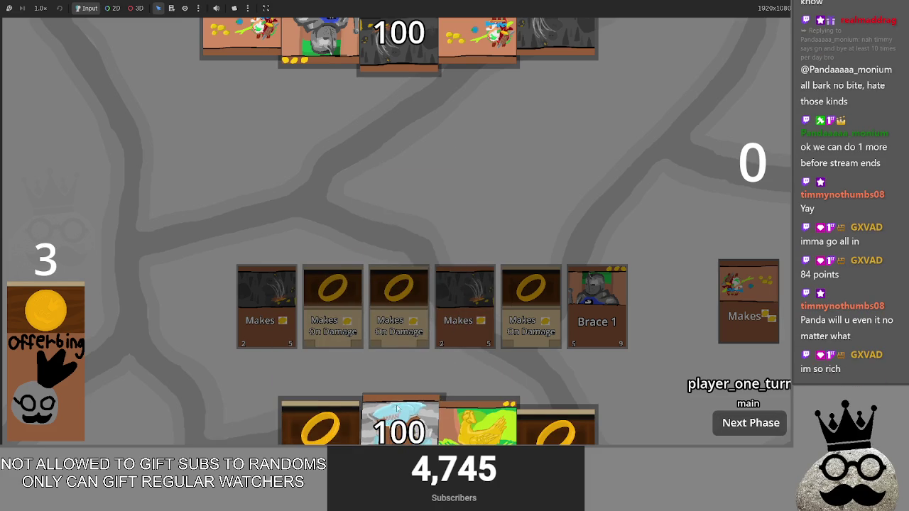
Play the shark card, marking both Makes cards as its sacrifice, and confirm
drag(389, 425, 438, 234)
click(465, 305)
click(266, 306)
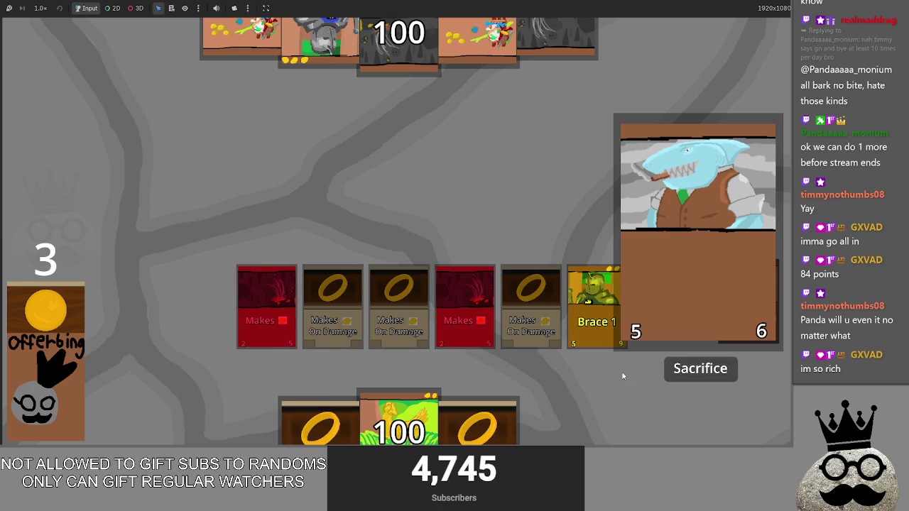
click(692, 381)
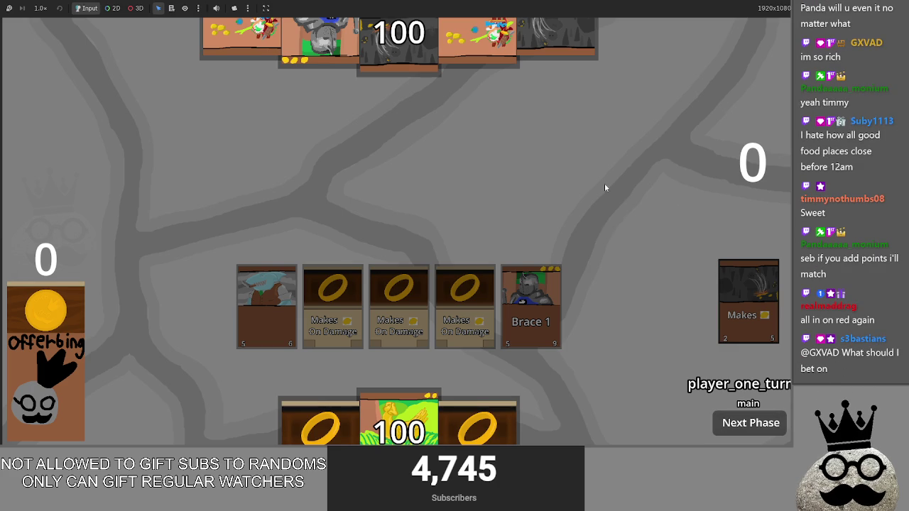
Switch away from the running game with Alt+Tab
key(alt+Tab)
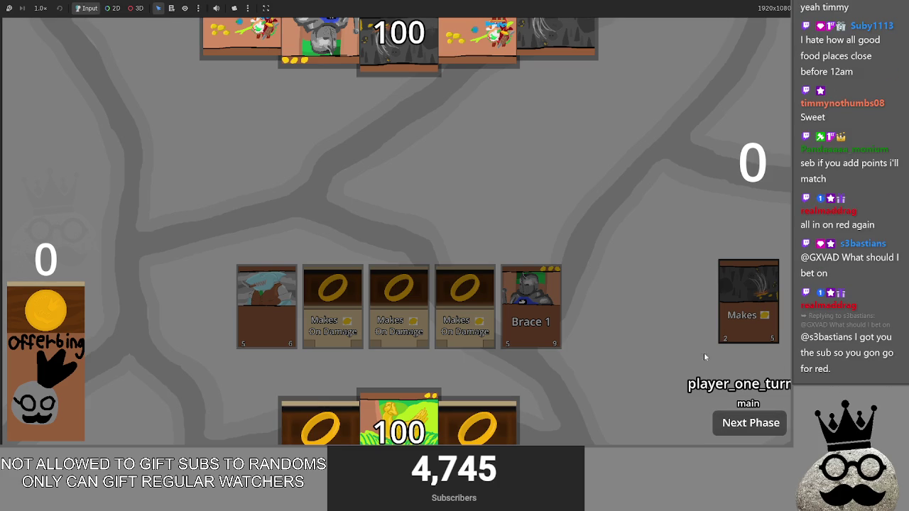
Place a ring card, offer the chicken card for two offerings, and play a Makes card at the row's right
mouse_move(319, 427)
mouse_down()
mouse_move(420, 211)
mouse_move(412, 281)
mouse_up()
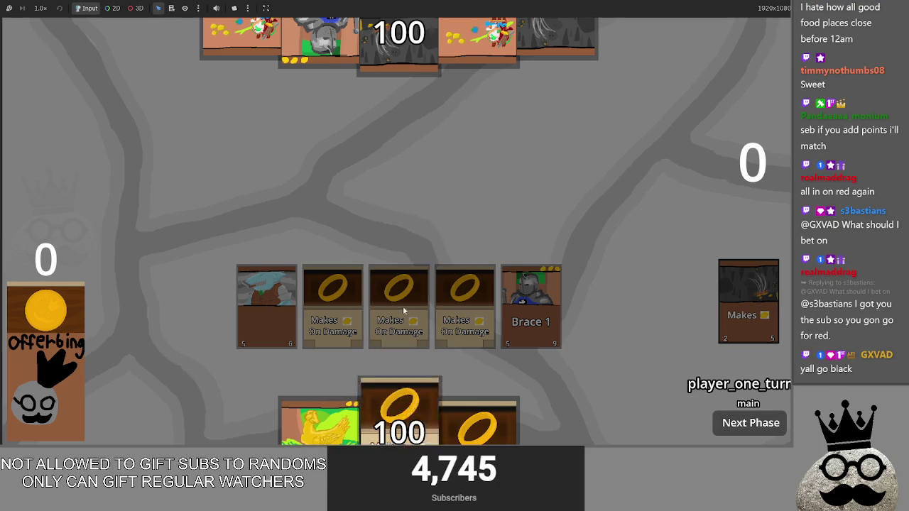
mouse_move(395, 432)
mouse_down()
mouse_move(396, 244)
mouse_move(417, 386)
mouse_move(412, 248)
mouse_move(419, 397)
mouse_move(412, 264)
mouse_move(402, 416)
mouse_move(399, 274)
mouse_move(399, 406)
mouse_up()
drag(396, 222, 400, 395)
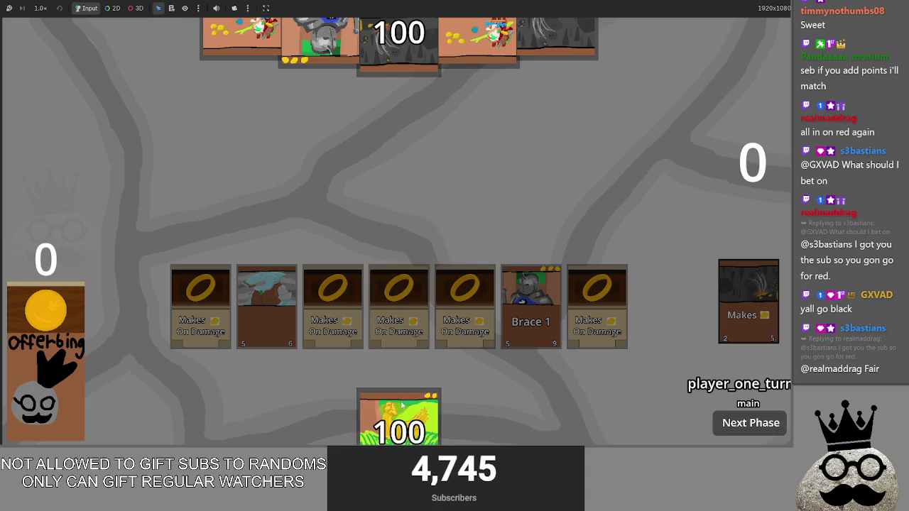
mouse_move(409, 208)
mouse_down()
mouse_move(406, 188)
mouse_move(398, 416)
mouse_move(416, 223)
mouse_move(416, 295)
mouse_move(386, 234)
mouse_move(384, 306)
mouse_up()
mouse_move(388, 221)
mouse_down()
mouse_move(392, 407)
mouse_move(383, 233)
mouse_move(403, 245)
mouse_move(402, 204)
mouse_move(388, 234)
mouse_move(396, 235)
mouse_up()
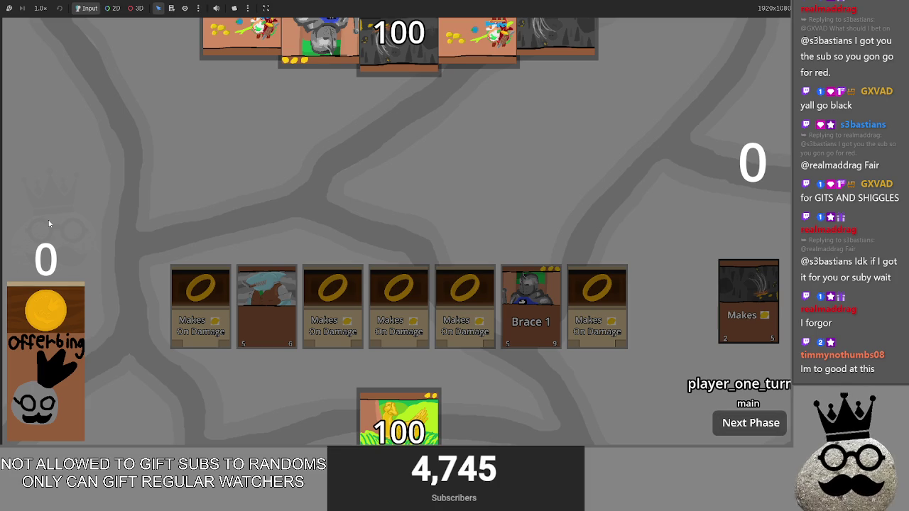
mouse_move(280, 407)
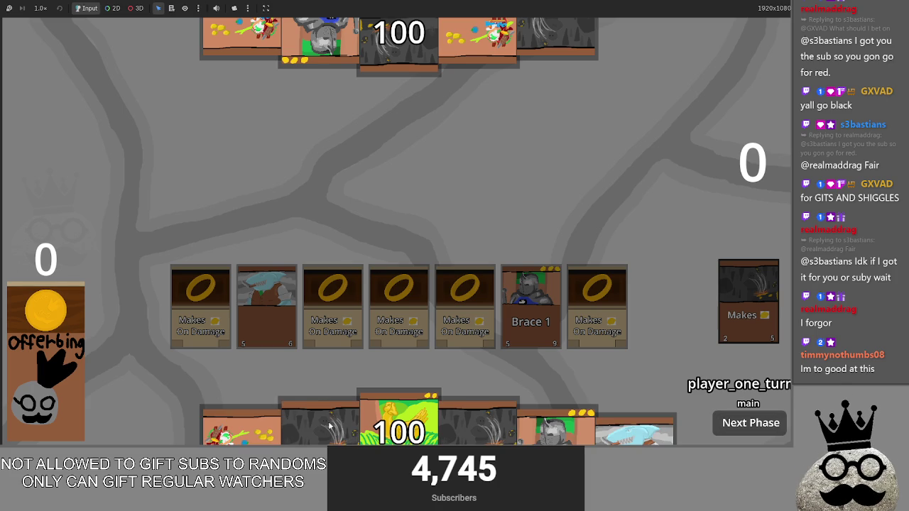
drag(241, 426, 288, 302)
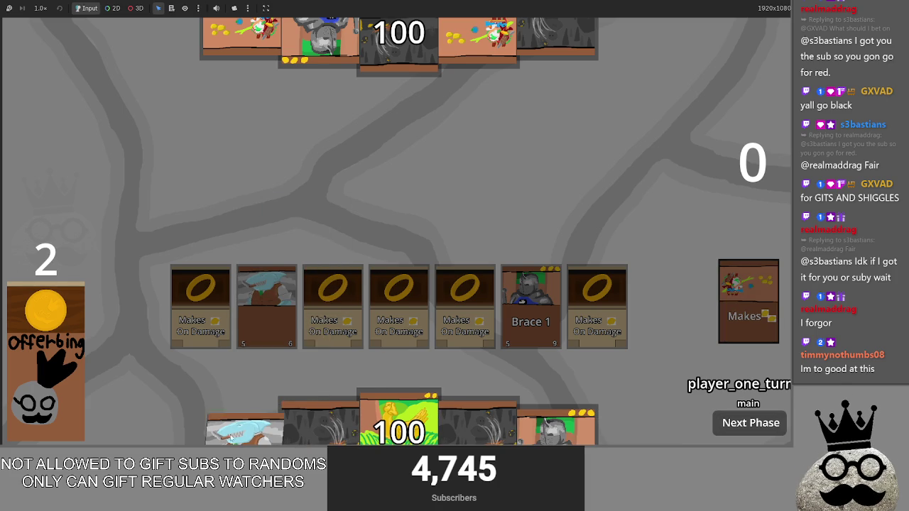
drag(320, 423, 342, 298)
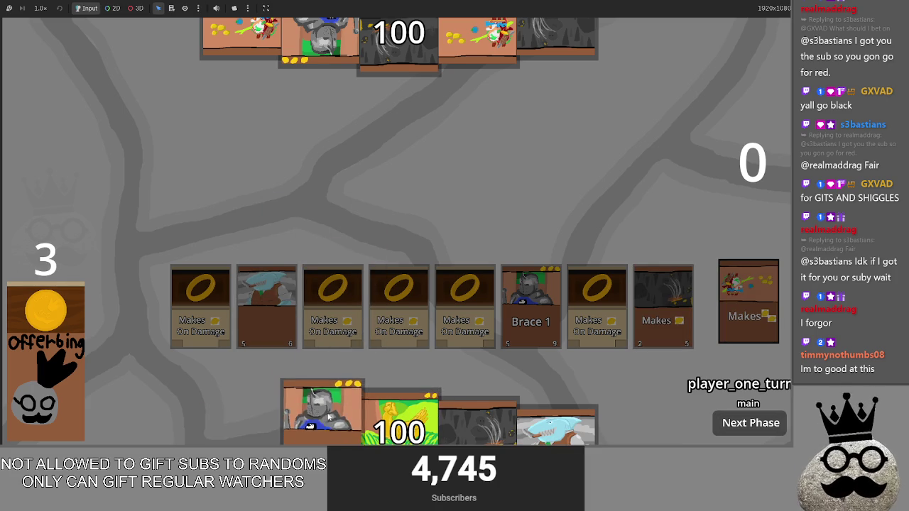
Play the shark card, sacrificing the second card in the row
click(563, 431)
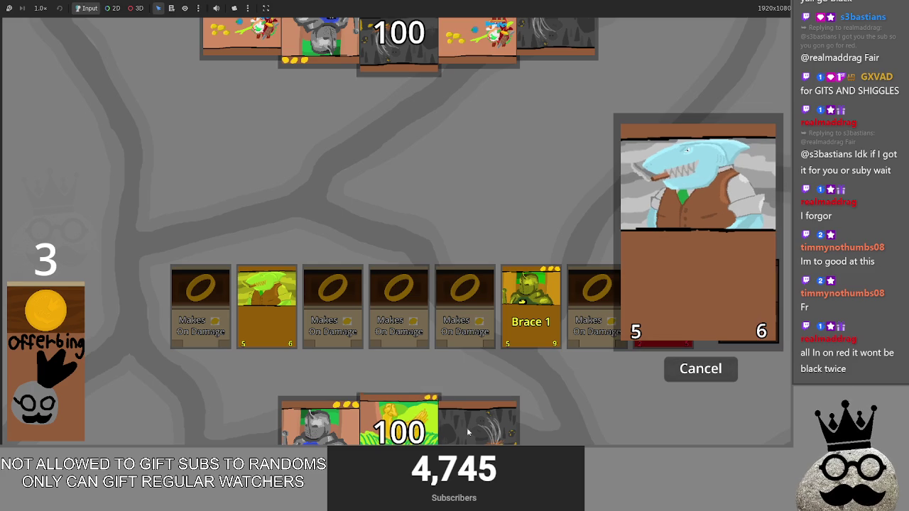
click(252, 291)
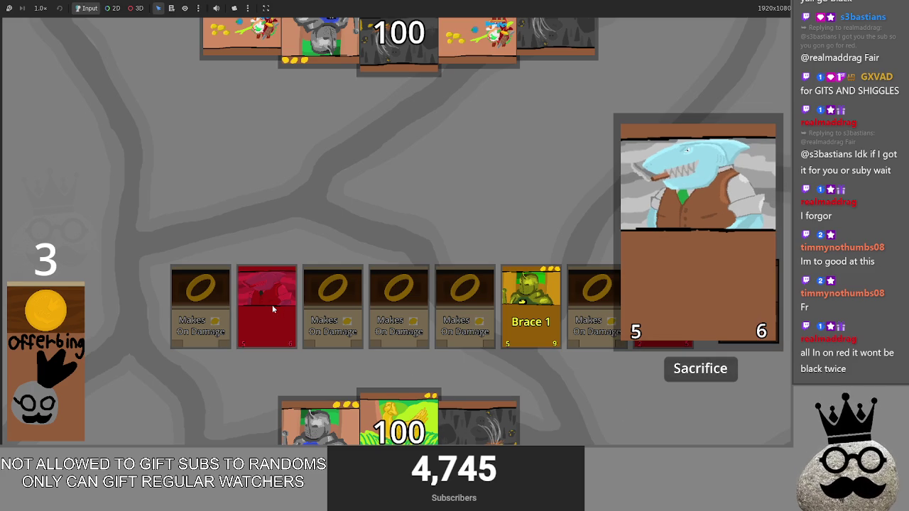
click(272, 305)
click(523, 323)
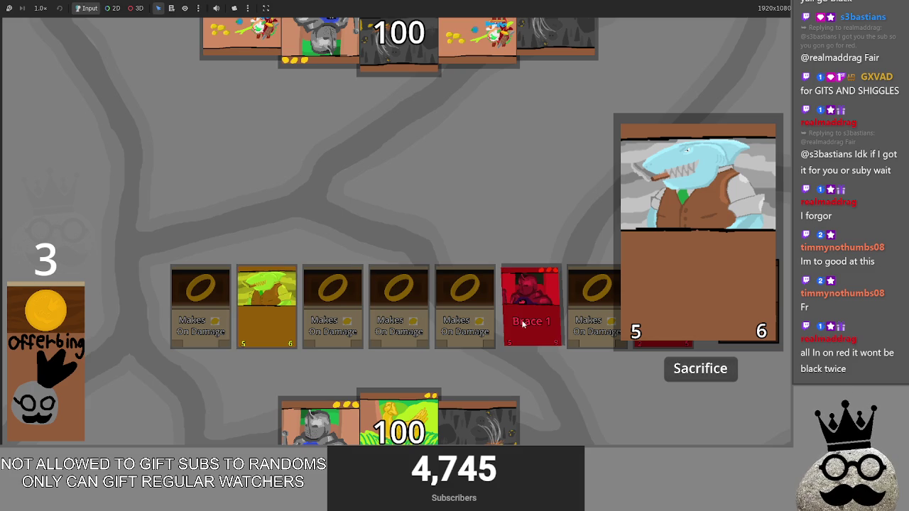
click(274, 312)
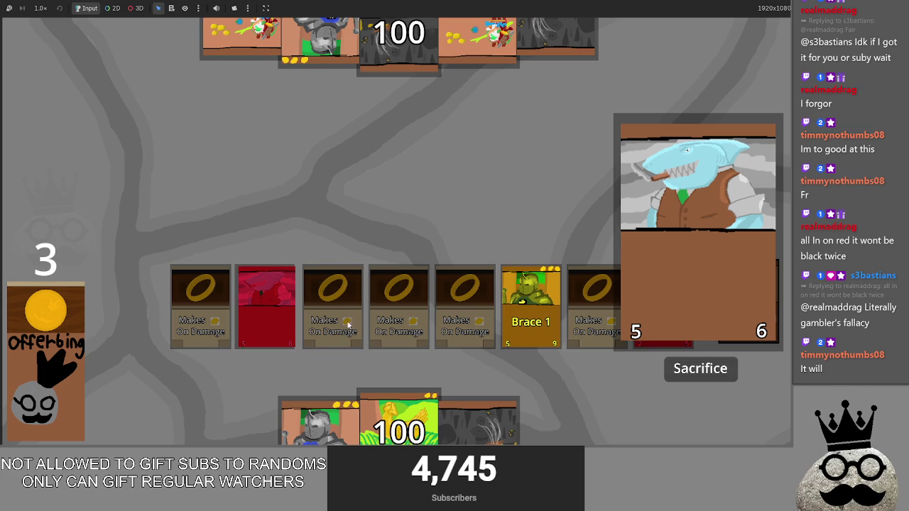
click(692, 378)
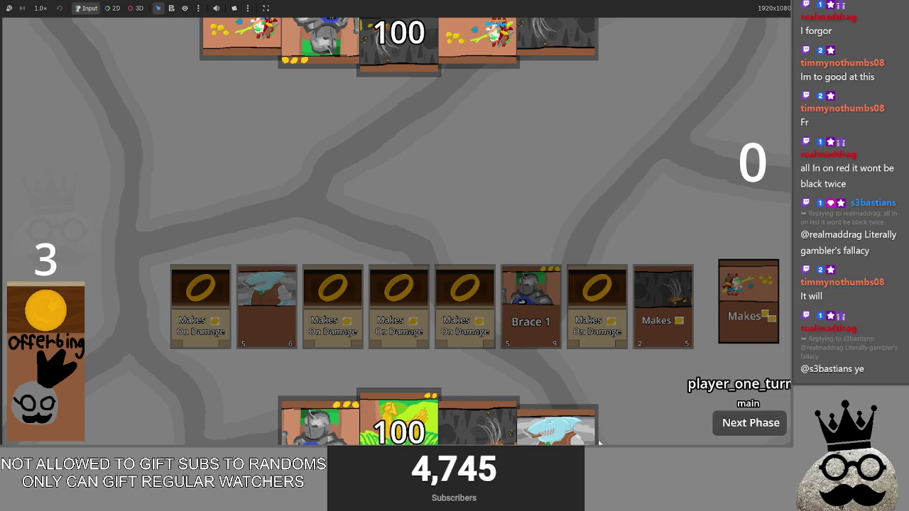
Play another shark card, sacrificing the second row card and Brace 1
drag(558, 388, 564, 242)
click(265, 297)
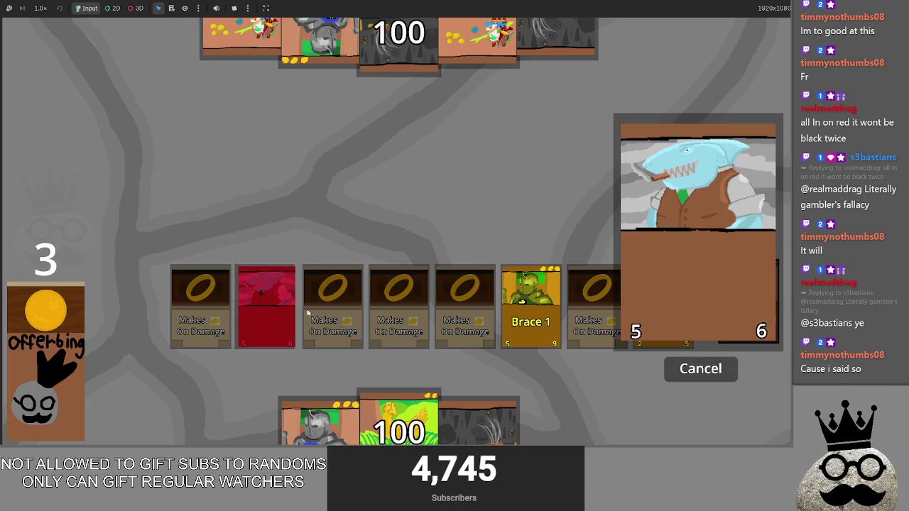
click(546, 320)
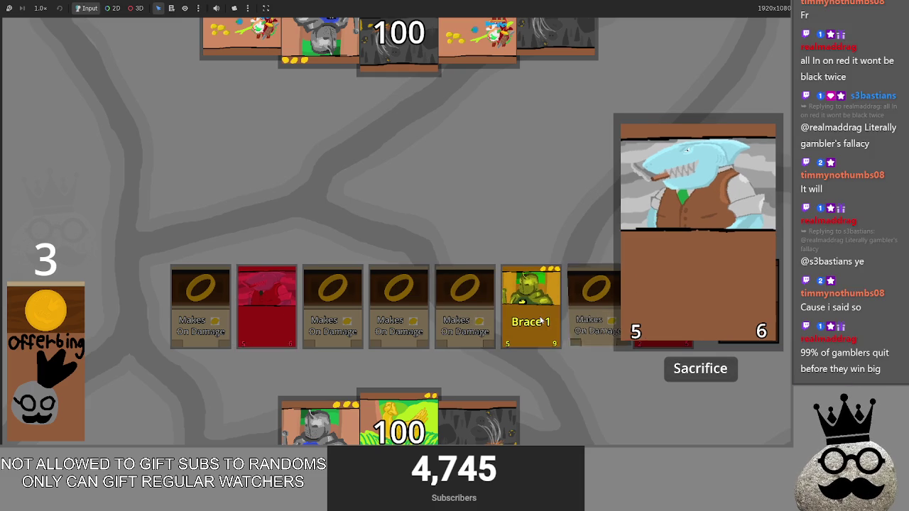
click(683, 374)
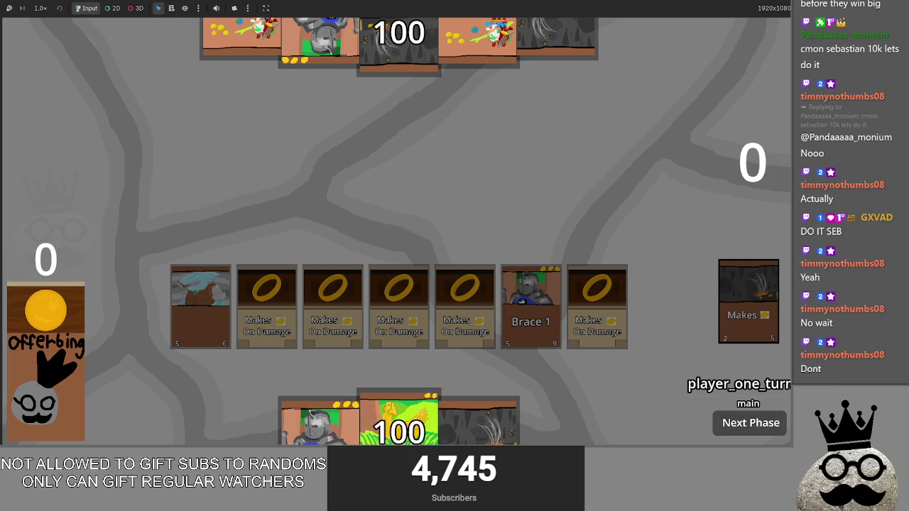
Play the dark grass card at the row's right end and try the knight card
drag(478, 420, 463, 201)
mouse_move(427, 433)
mouse_down()
mouse_move(392, 213)
mouse_move(426, 359)
mouse_up()
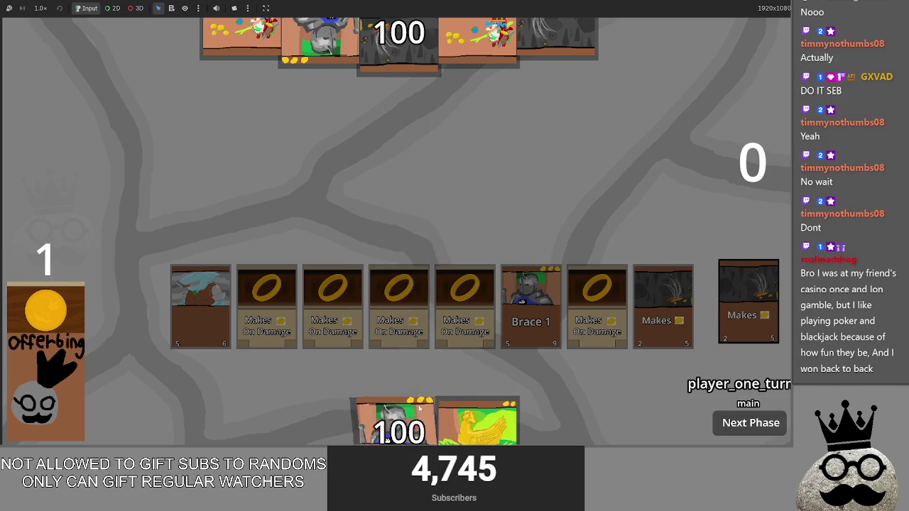
drag(398, 419, 414, 223)
mouse_move(398, 423)
mouse_down()
mouse_move(397, 234)
mouse_move(391, 277)
mouse_move(414, 422)
mouse_move(399, 420)
mouse_up()
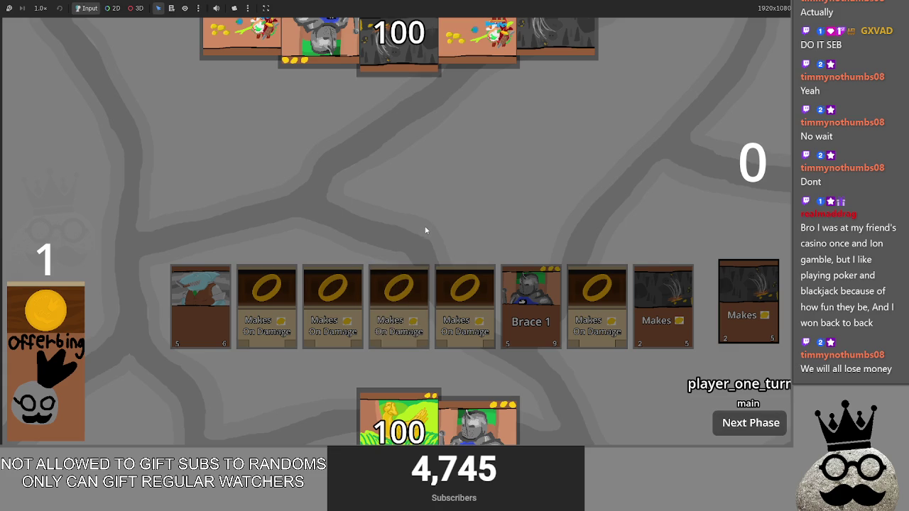
Advance past the opponent's turn back to player one's main phase, then stop the game
click(732, 424)
click(732, 424)
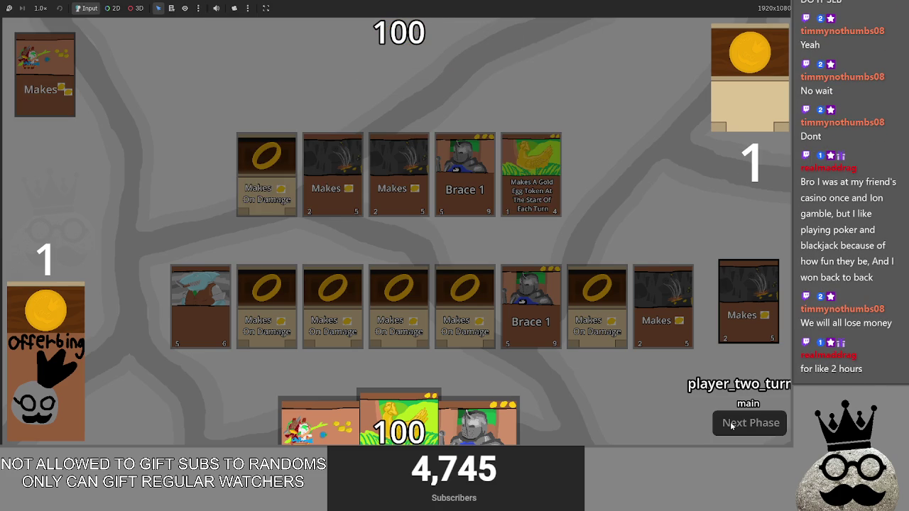
click(732, 425)
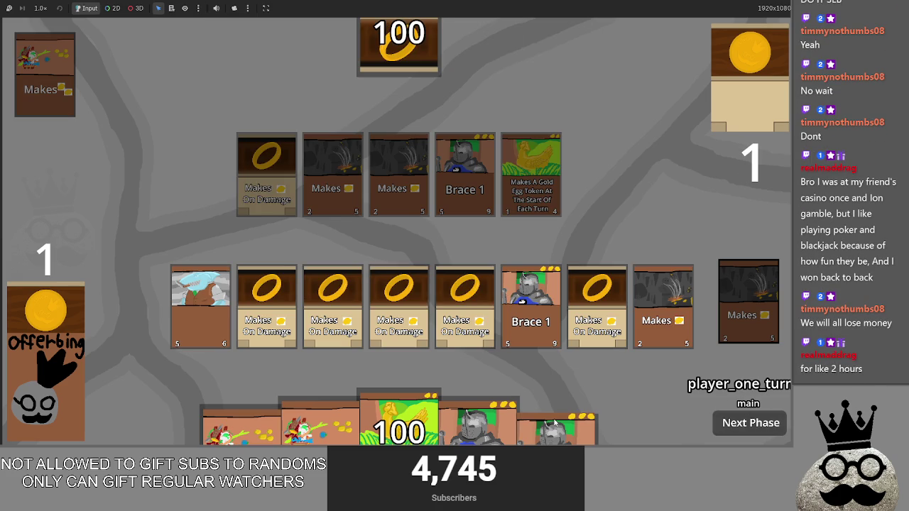
key(F8)
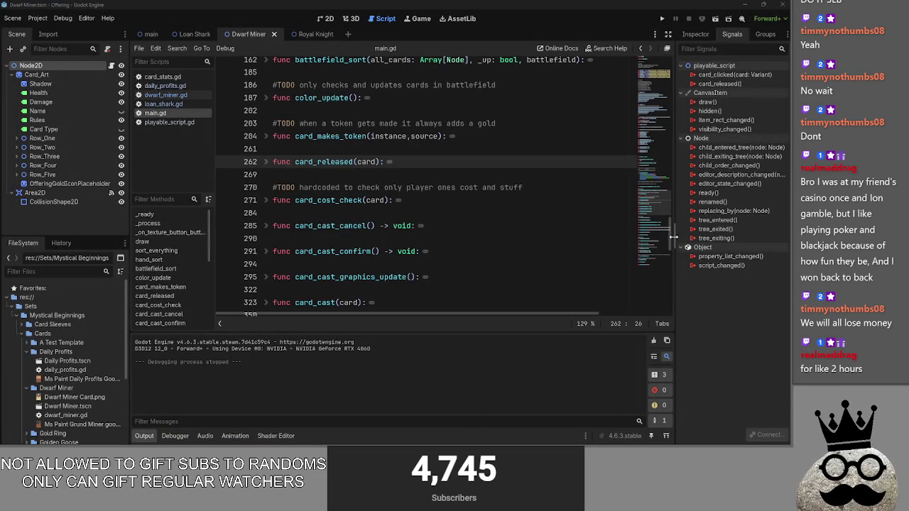
Scroll up main.gd, then switch to the Offering design note listing Bugs, Content, QOL and Graphical tasks
scroll(419, 213, up, 2)
scroll(440, 222, up, 1)
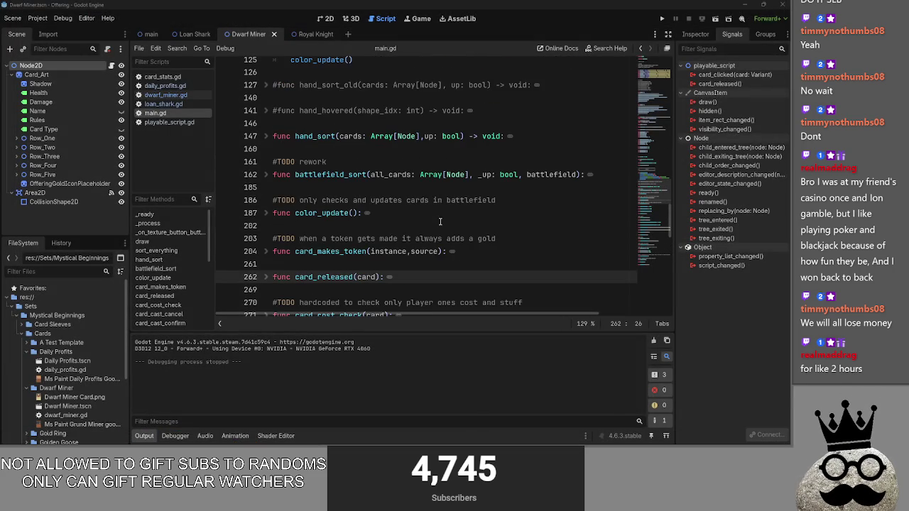
key(alt+Tab)
key(alt+Tab)
scroll(420, 220, up, 4)
scroll(240, 192, up, 2)
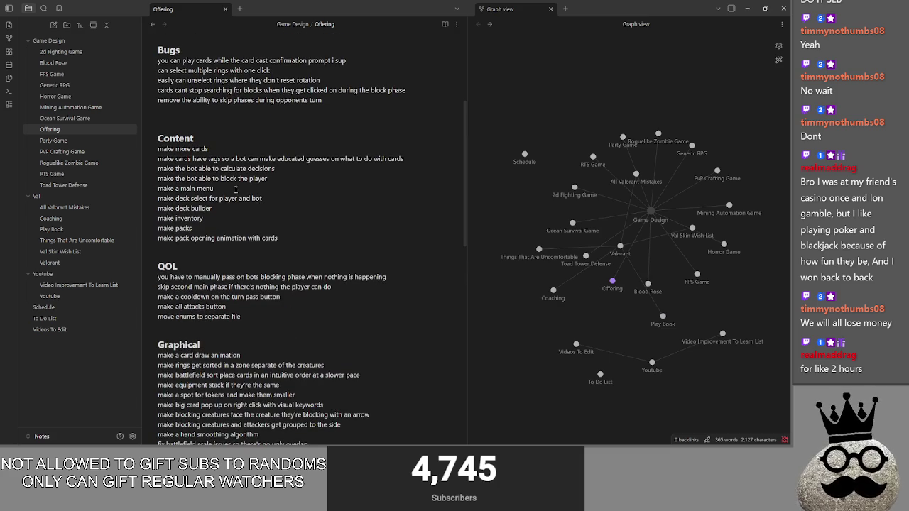
Check the 'make more cards' line and scroll to the top of the Offering note
triple_click(217, 148)
click(216, 145)
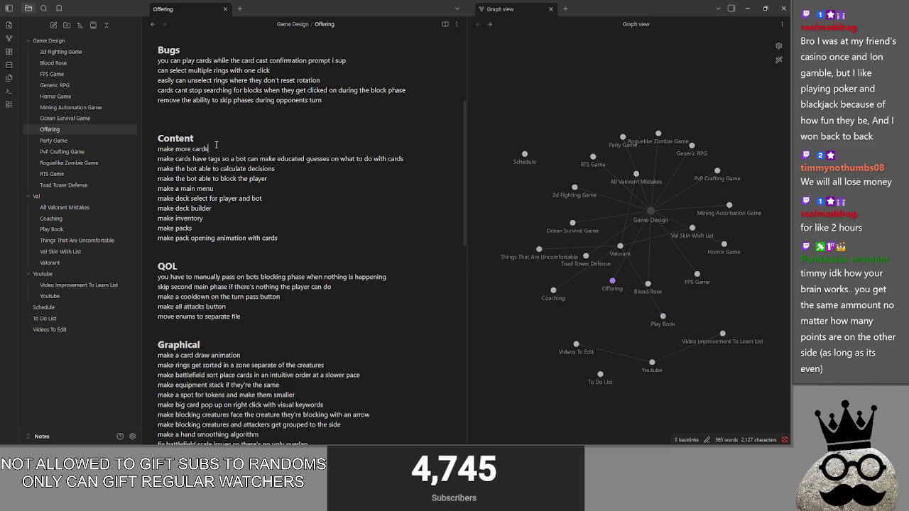
click(242, 140)
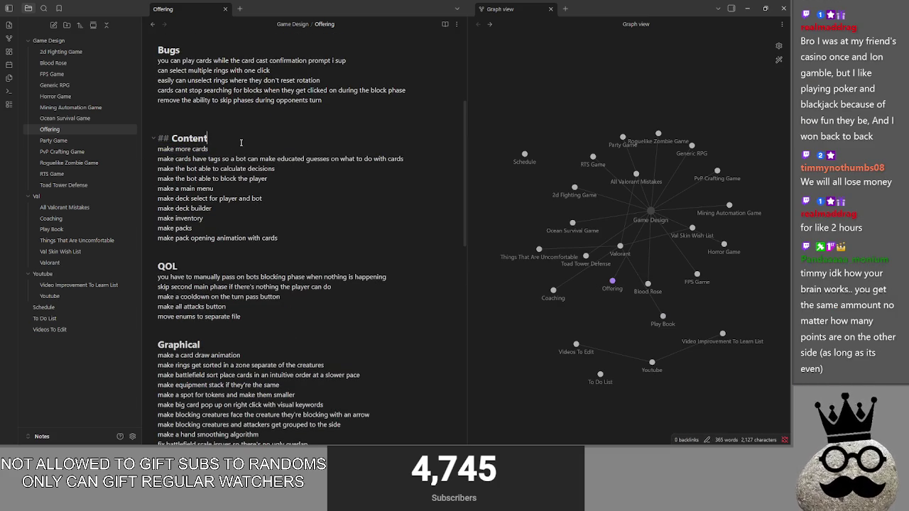
click(243, 152)
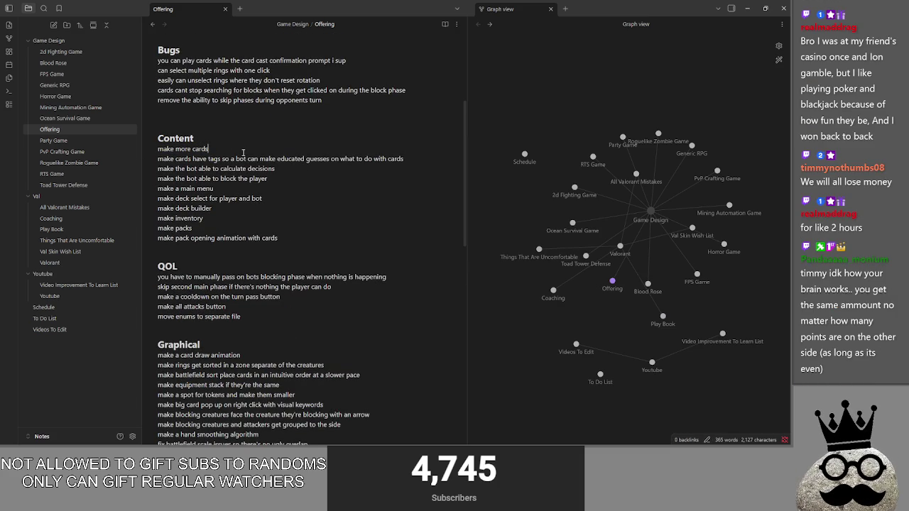
scroll(243, 153, down, 5)
scroll(238, 178, up, 8)
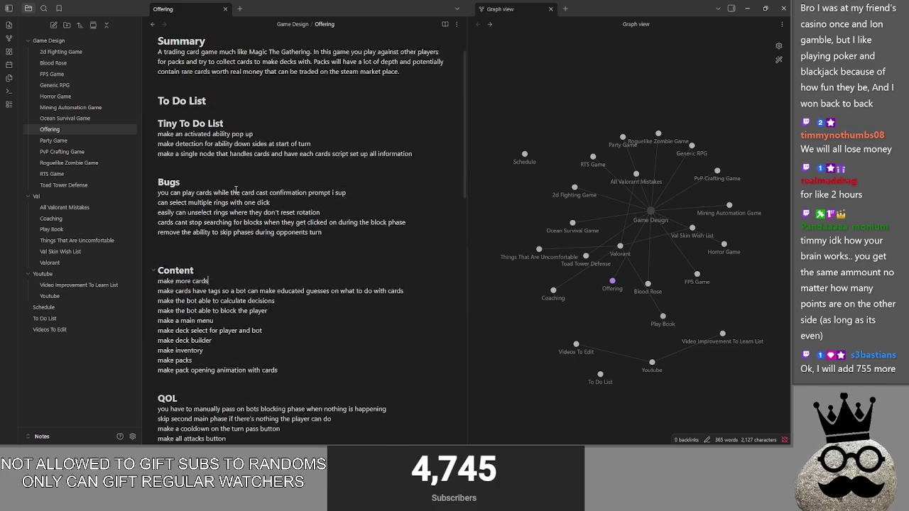
scroll(236, 190, up, 2)
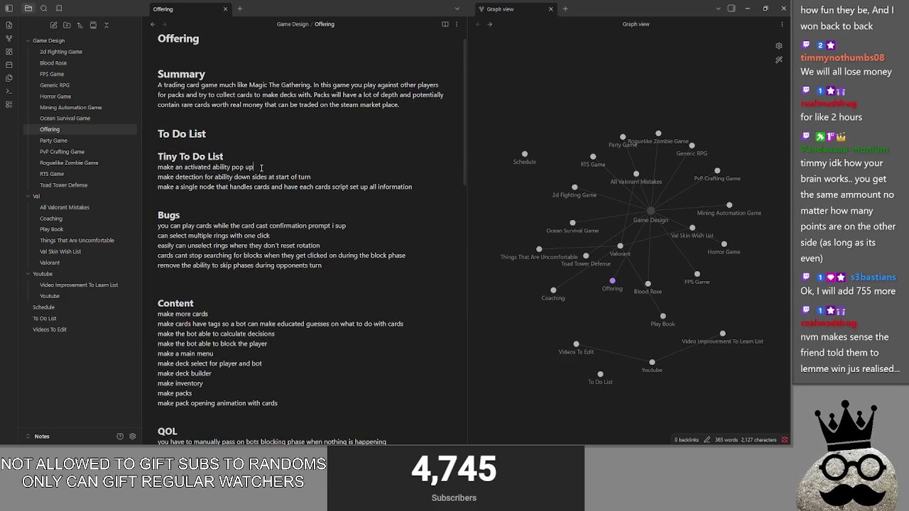
Delete the finished 'make an activated ability pop up' to-do item, leaving two tasks
drag(261, 169, 145, 169)
drag(273, 168, 149, 167)
key(BackSpace)
key(BackSpace)
drag(312, 168, 170, 171)
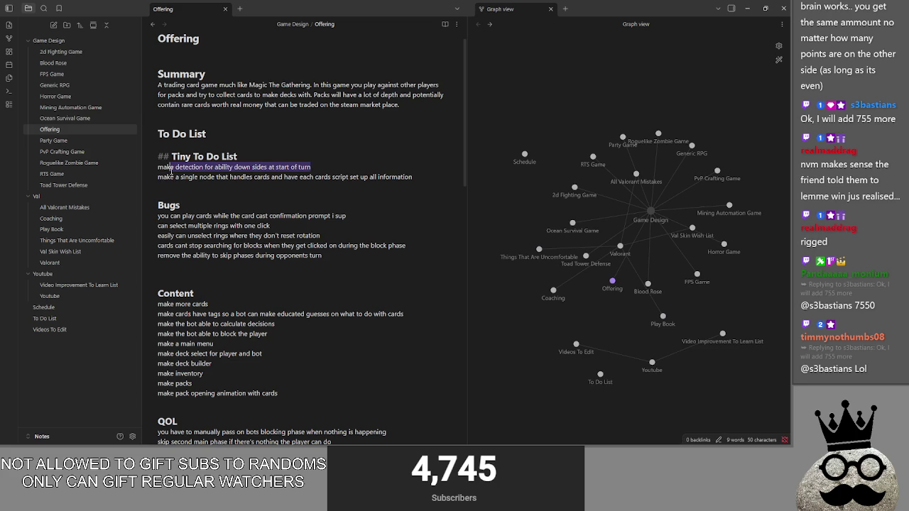
click(330, 167)
key(alt+Tab)
key(Tab)
key(Tab)
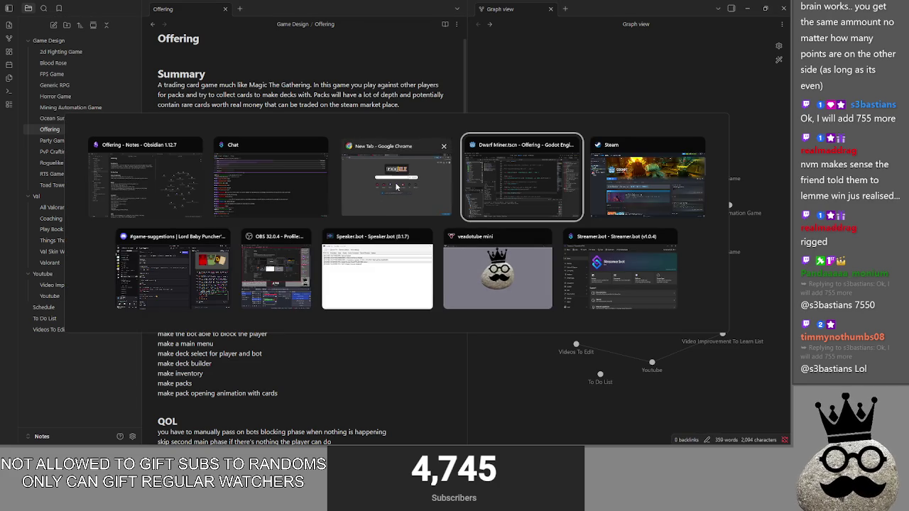
key(Escape)
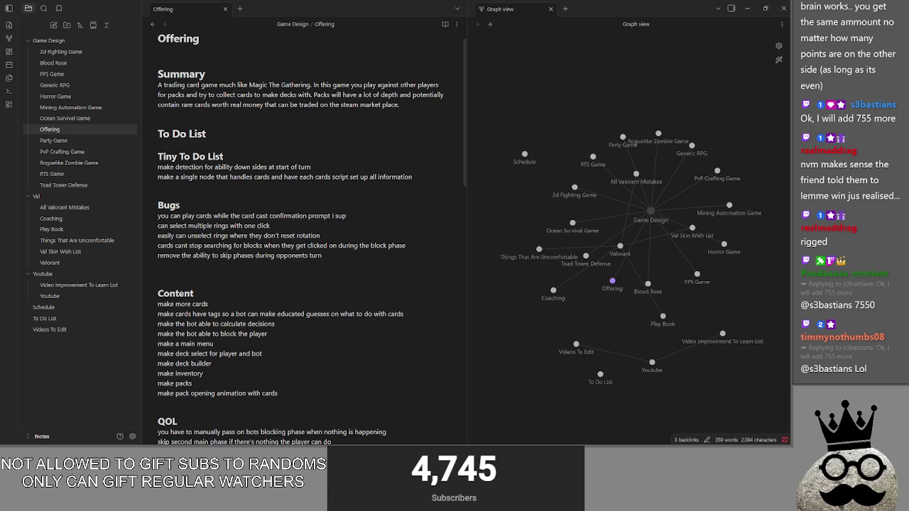
key(alt+Tab)
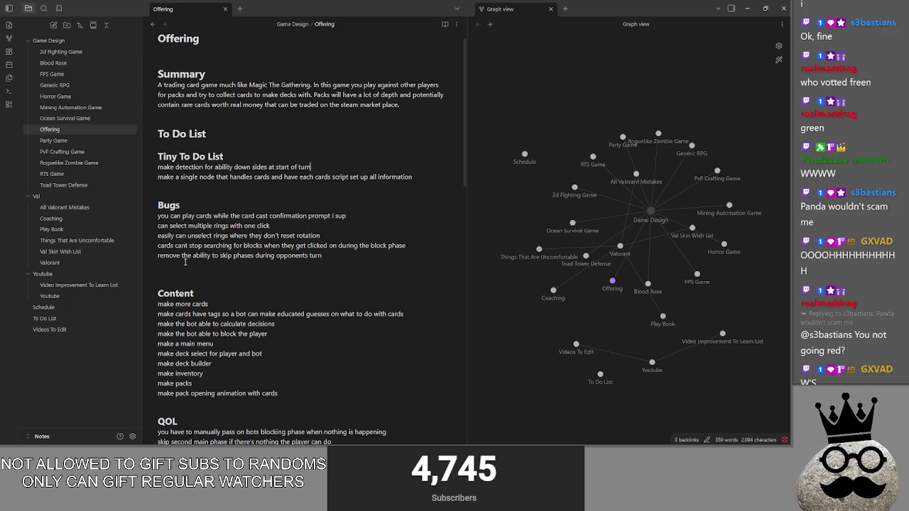
triple_click(236, 167)
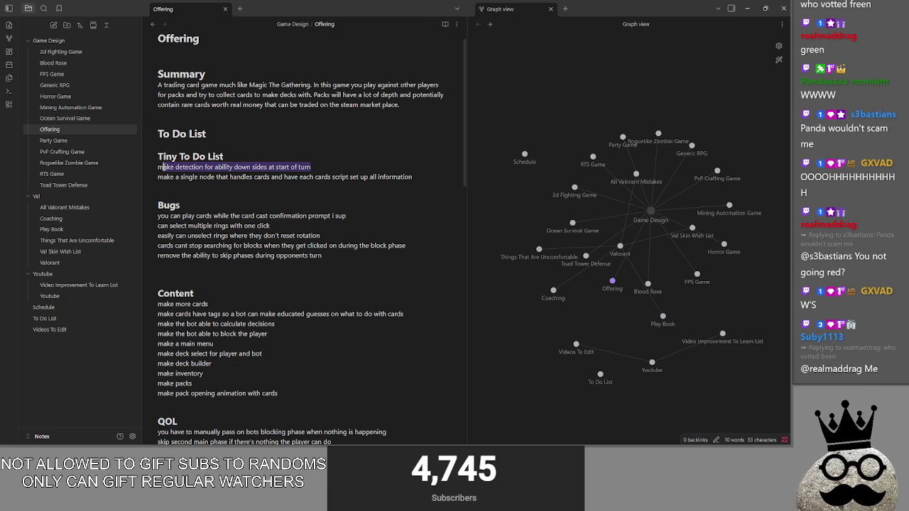
Replace the ability detection to-do with 'make detection for end of turn abilities' and minimize Obsidian
drag(311, 168, 148, 174)
text(make )
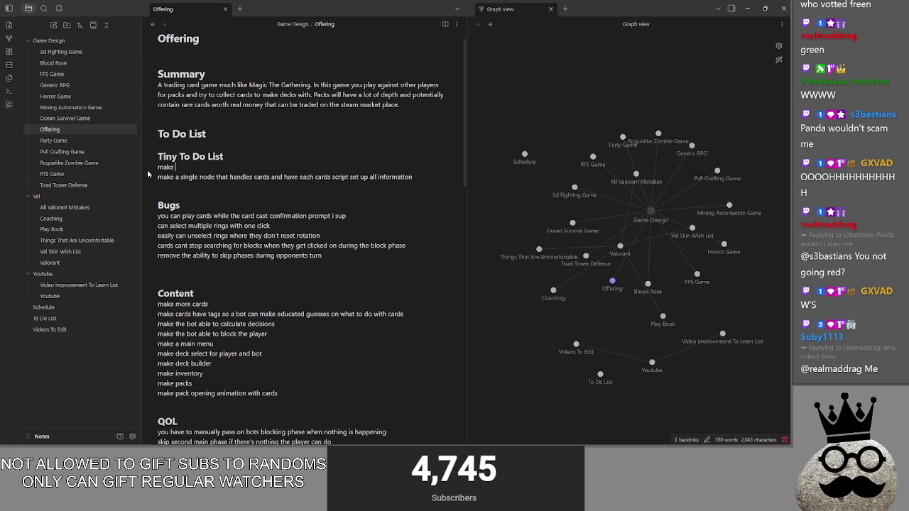
text(detection for )
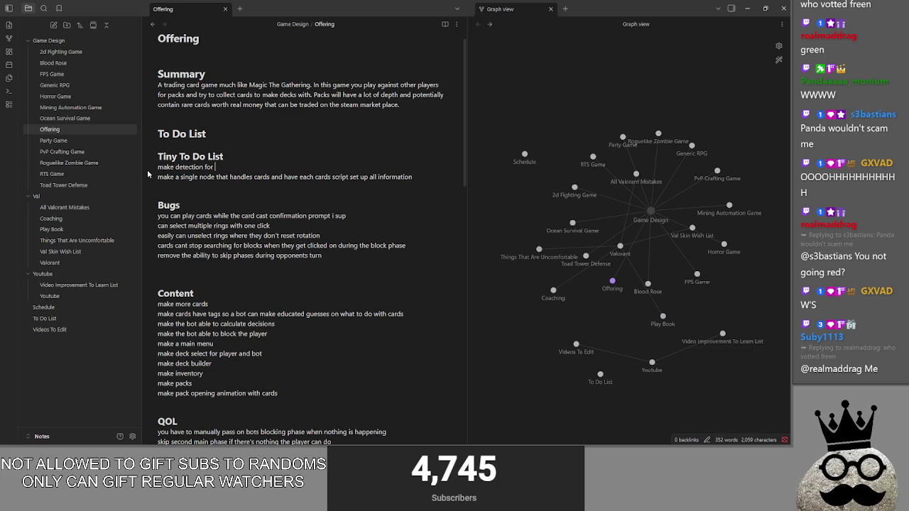
text(e)
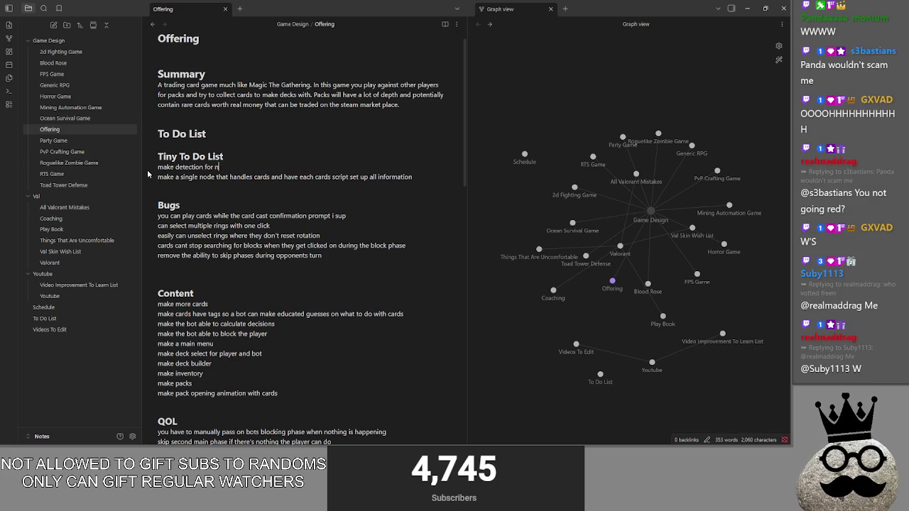
text(nd of turn a)
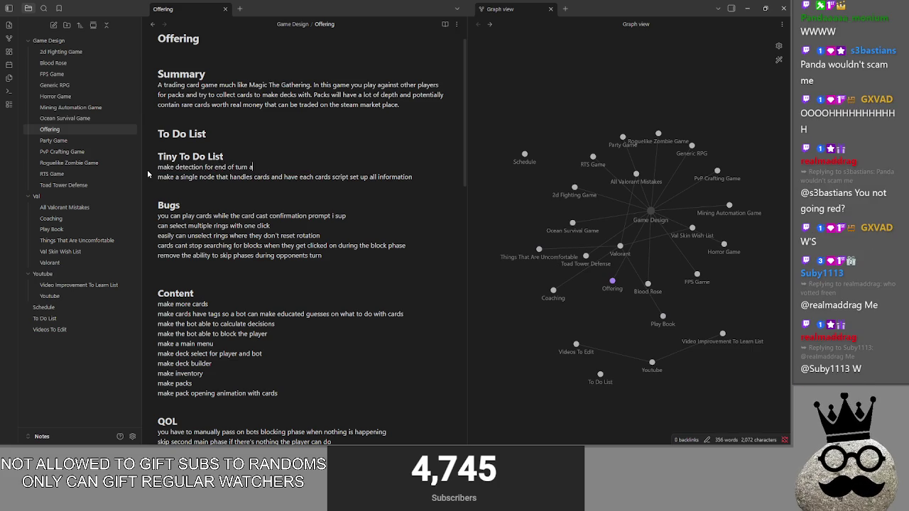
text(bilities)
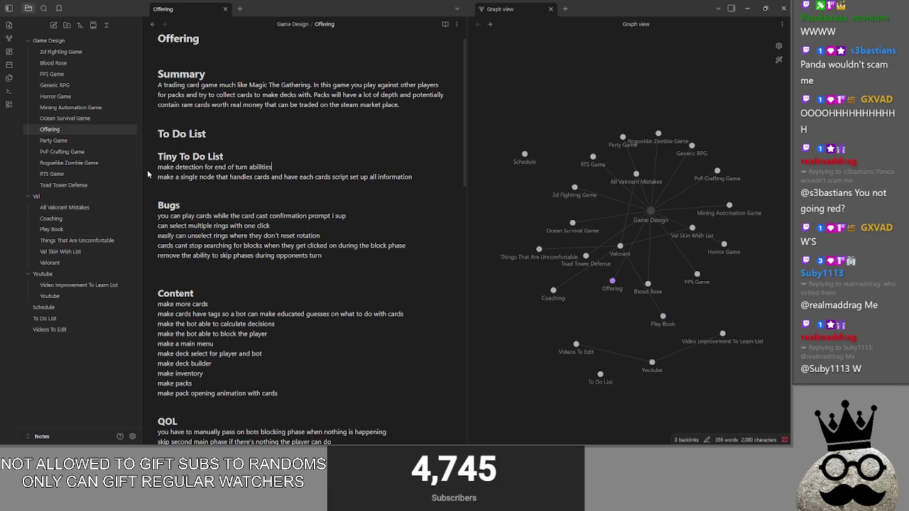
click(748, 8)
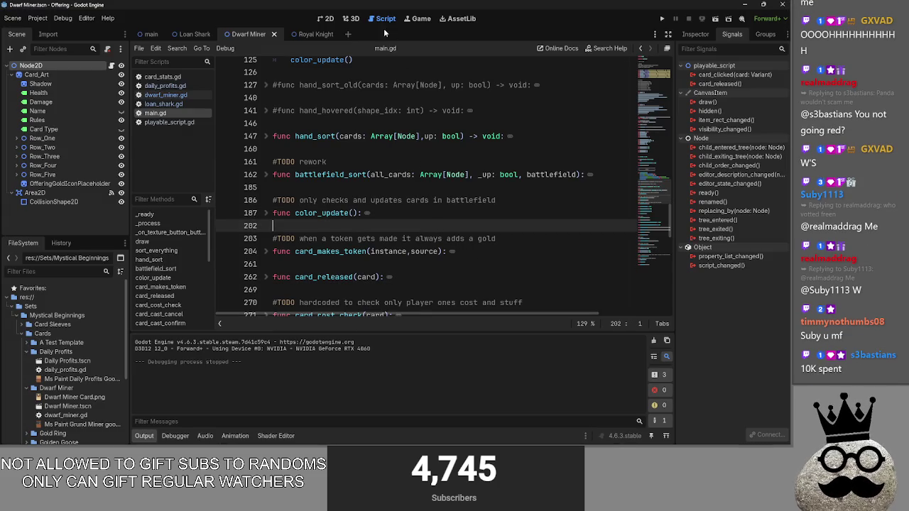
Return to main.gd from the 2D view and unfold, then refold, the draw function
click(325, 19)
scroll(429, 188, down, 5)
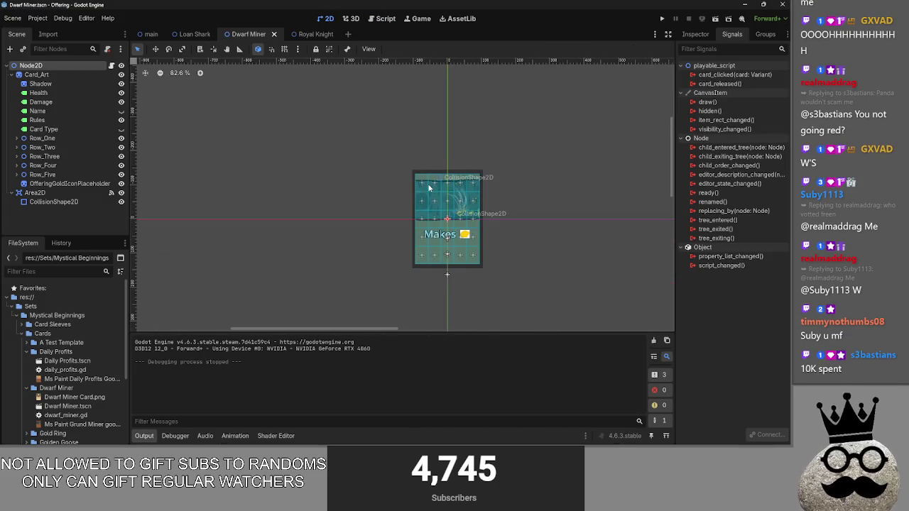
click(384, 18)
click(361, 156)
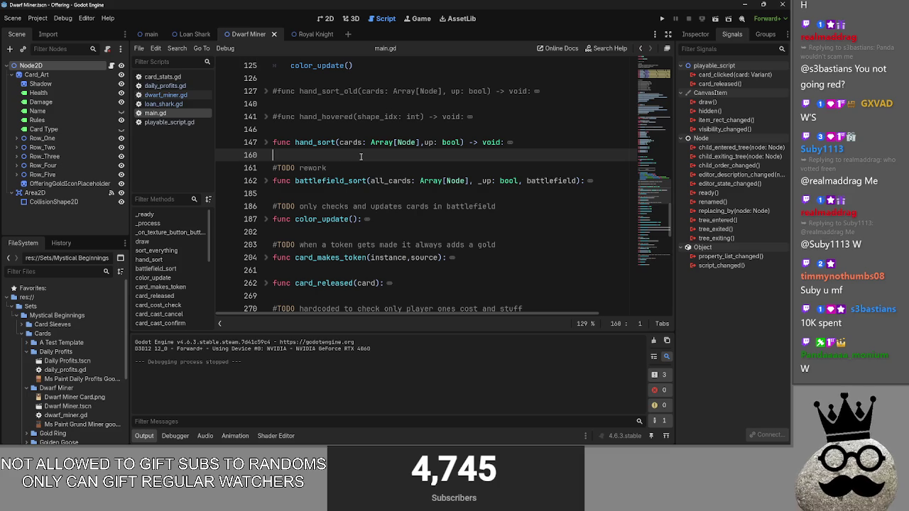
scroll(361, 156, up, 7)
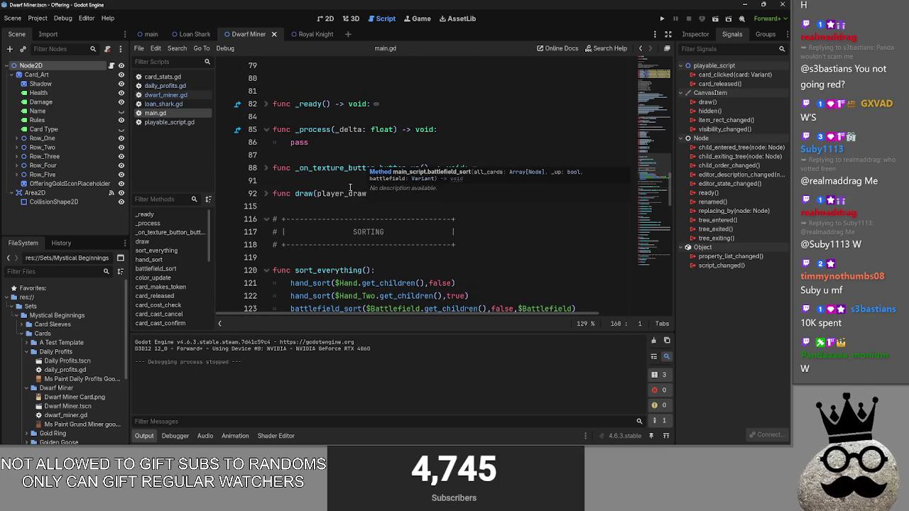
click(275, 180)
click(265, 193)
click(265, 194)
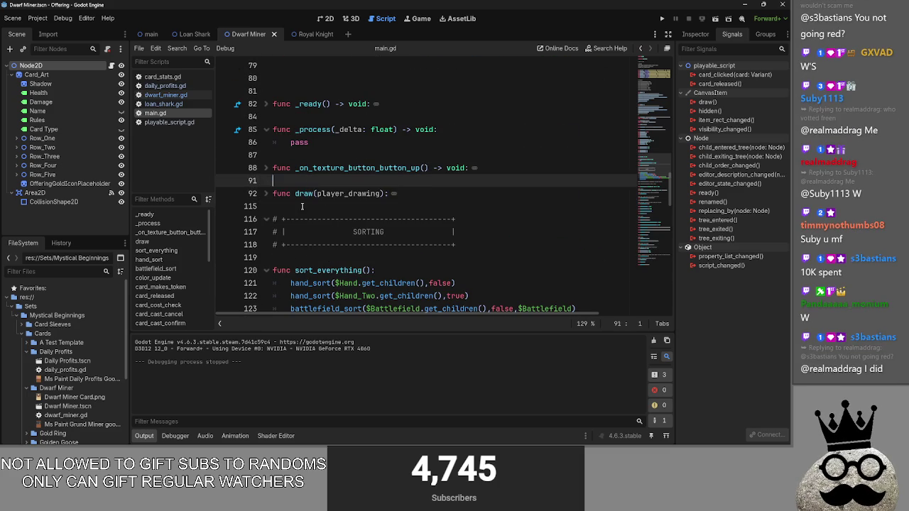
Step through main.gd lines 115–160 around hand_hovered, sort_everything and hand_sort
click(302, 207)
scroll(302, 207, down, 5)
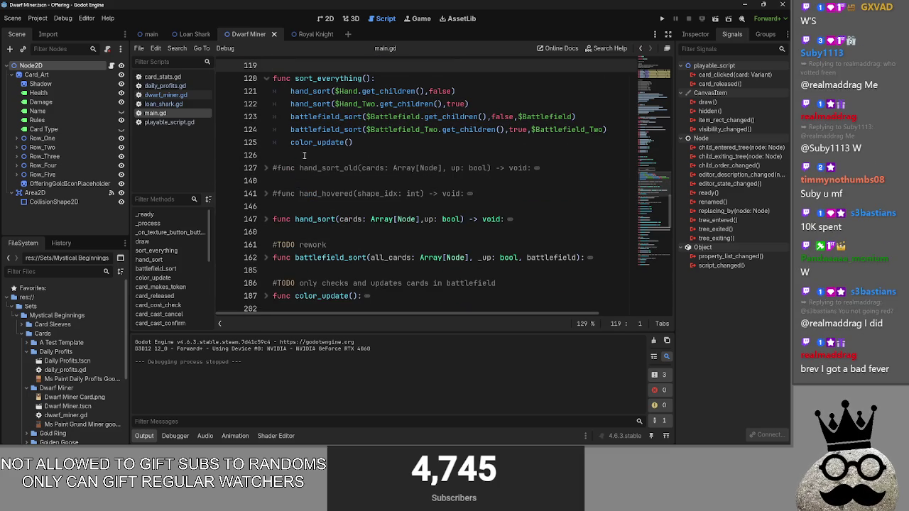
click(307, 183)
click(366, 215)
click(350, 194)
click(328, 209)
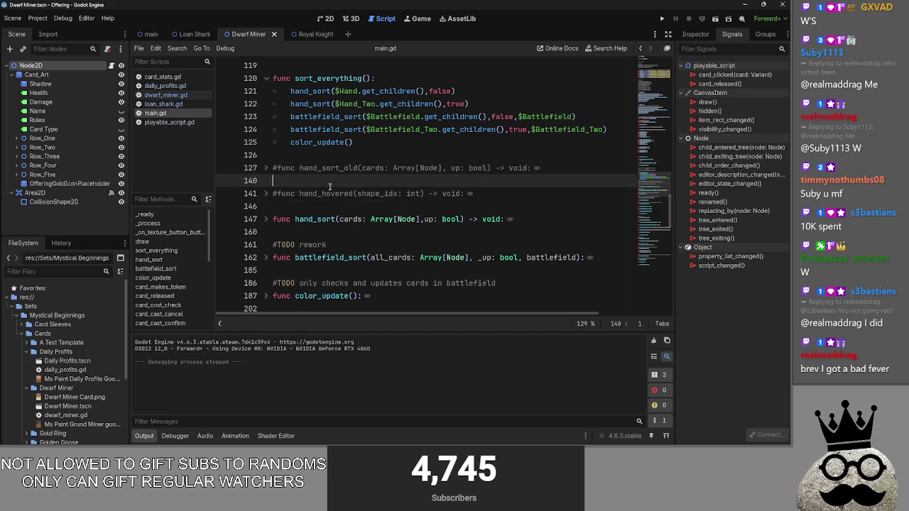
click(328, 233)
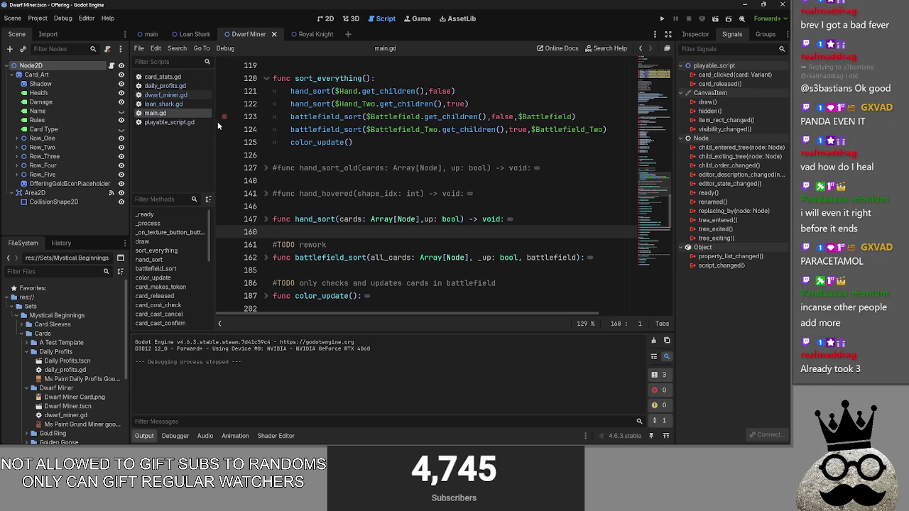
click(284, 155)
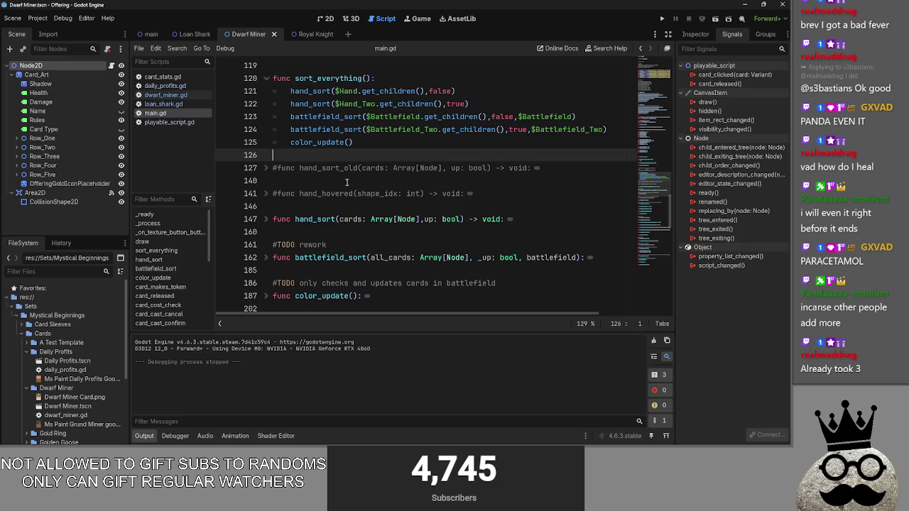
click(292, 206)
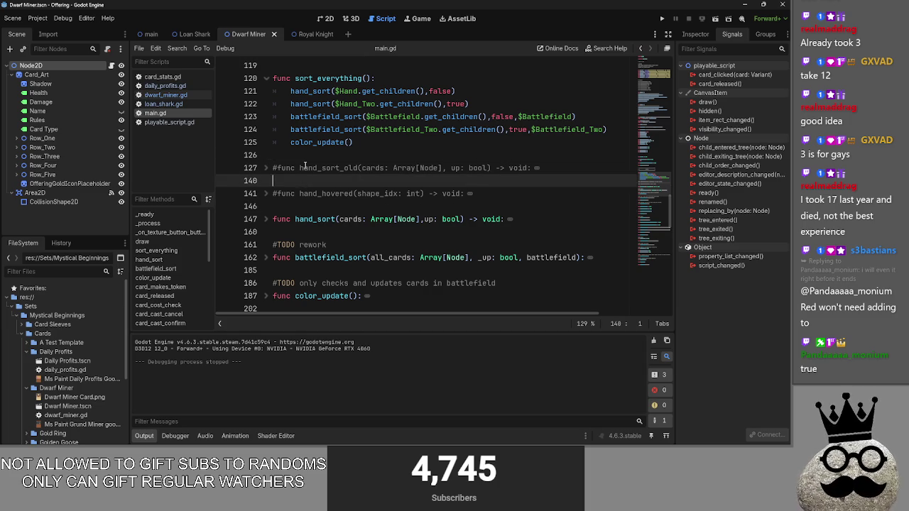
Check the card's 2D view, then scroll main.gd from sort_everything up to the deck arrays
click(303, 193)
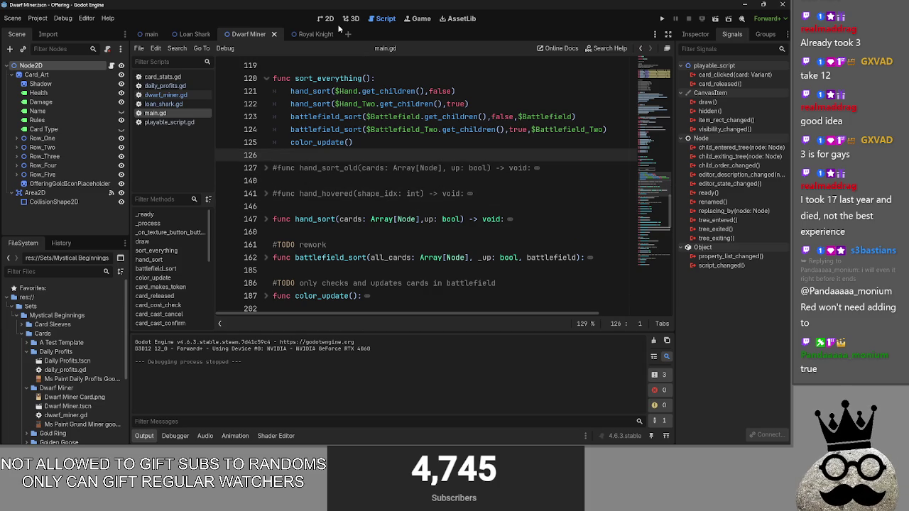
click(329, 20)
click(377, 19)
click(307, 62)
scroll(310, 174, up, 6)
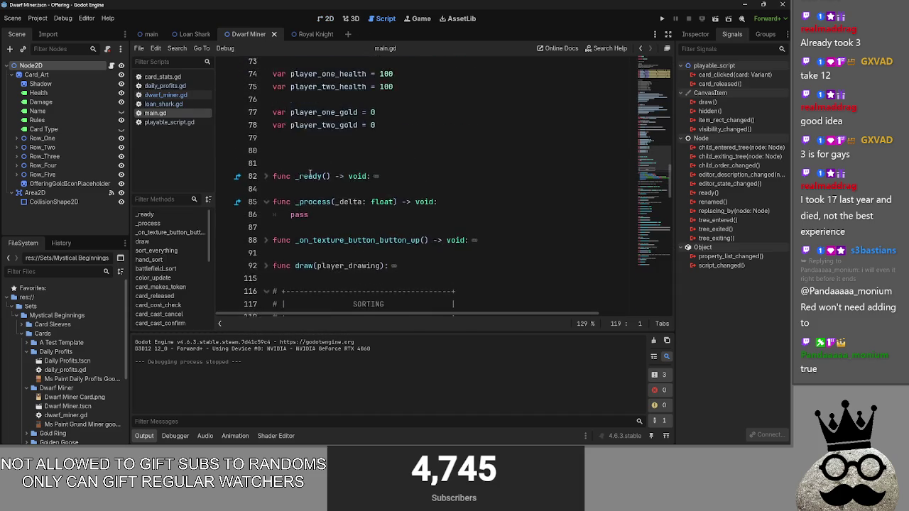
scroll(309, 174, down, 5)
click(309, 191)
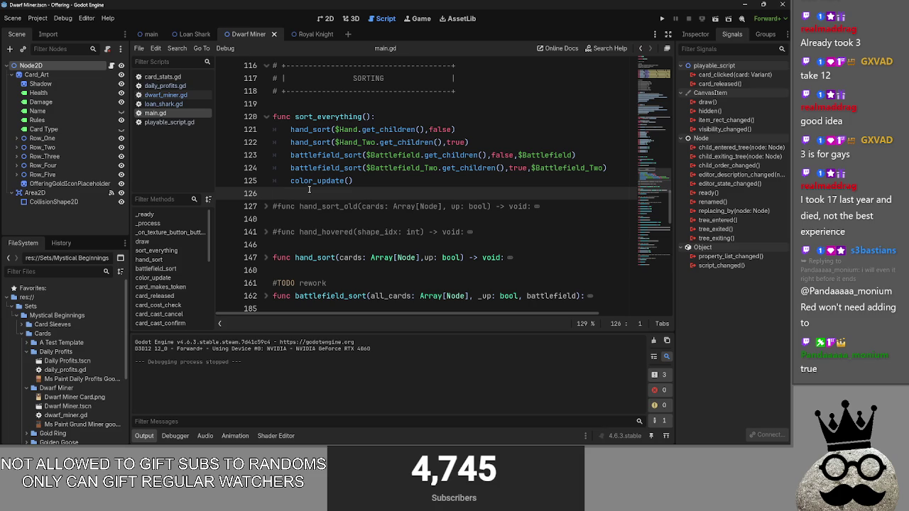
scroll(309, 190, down, 3)
scroll(313, 229, up, 10)
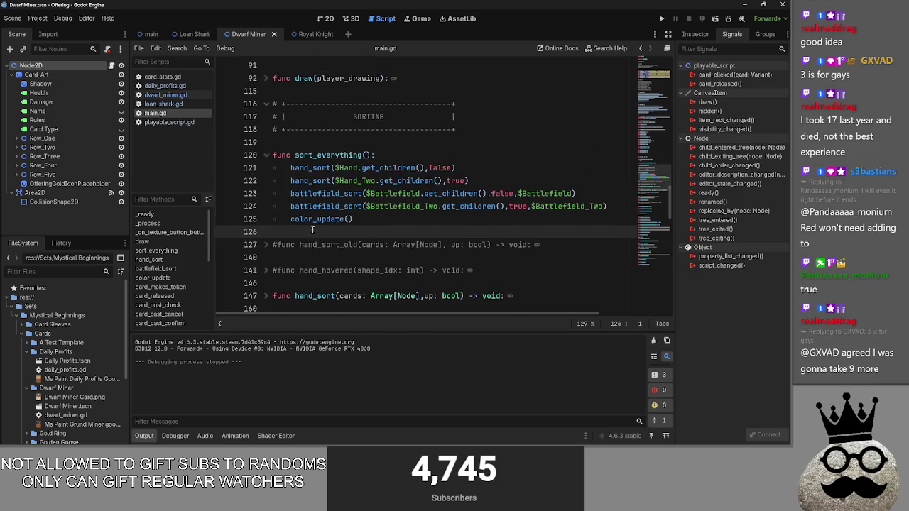
scroll(312, 229, up, 10)
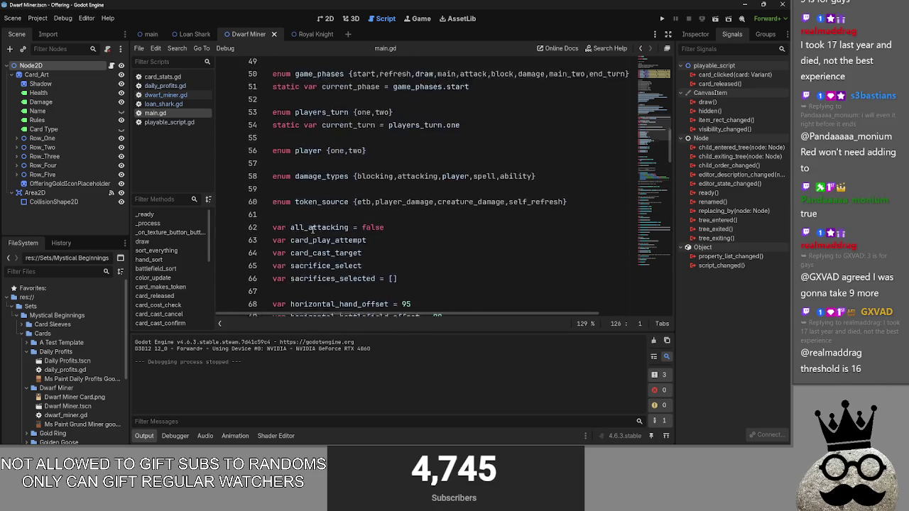
scroll(313, 229, up, 5)
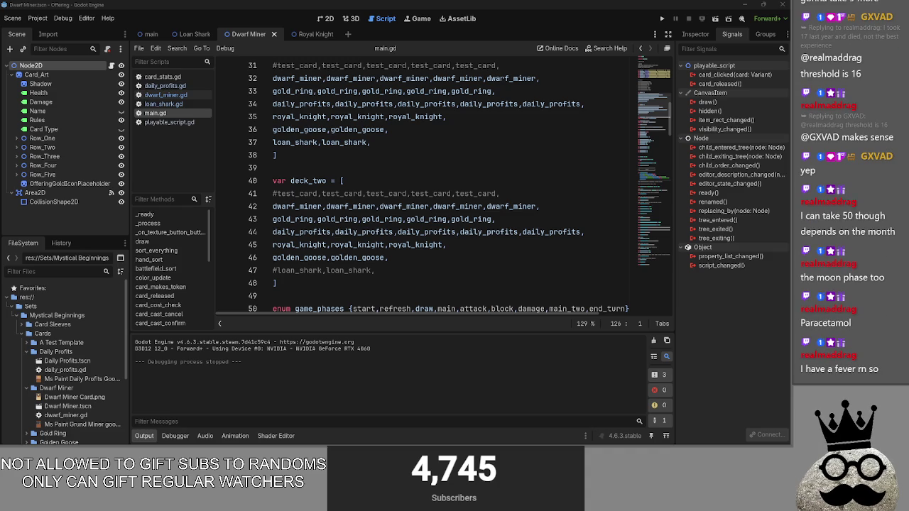
Open the main board scene from the Dwarf Miner card's 2D view and zoom the canvas
click(382, 164)
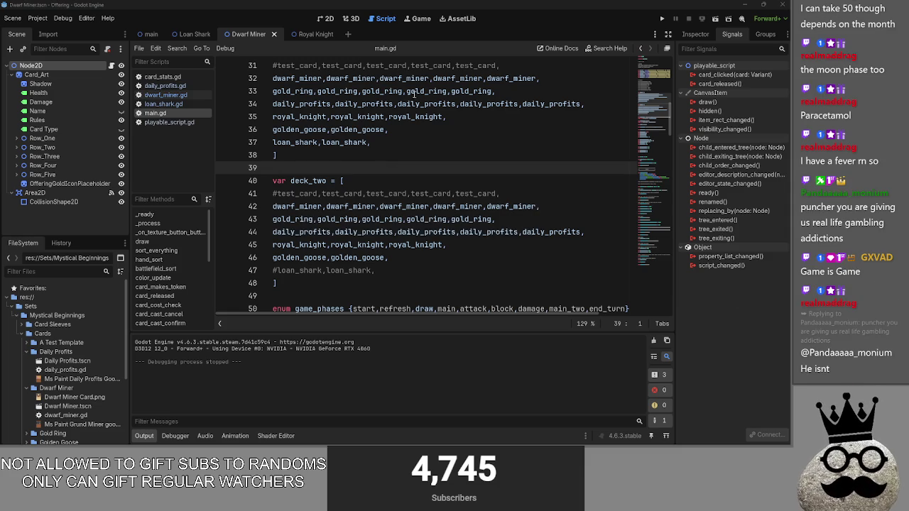
click(325, 18)
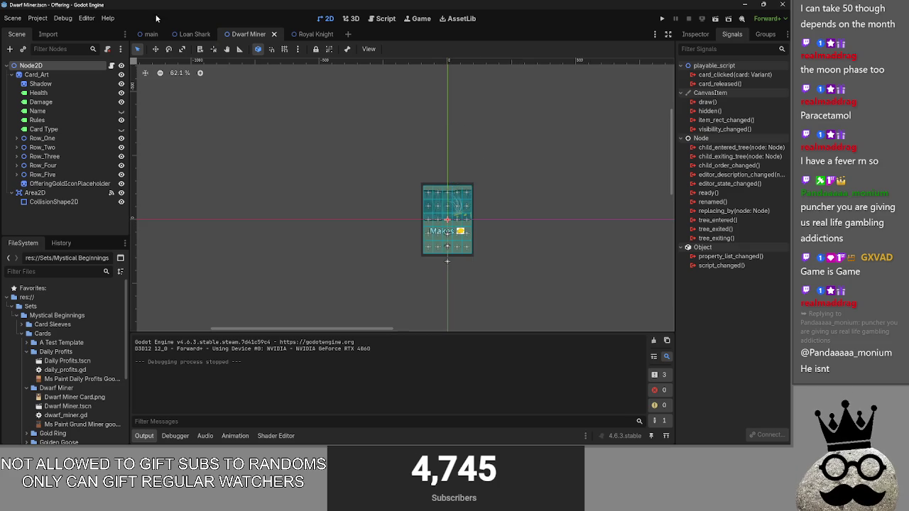
click(150, 34)
scroll(260, 160, down, 2)
scroll(426, 236, up, 2)
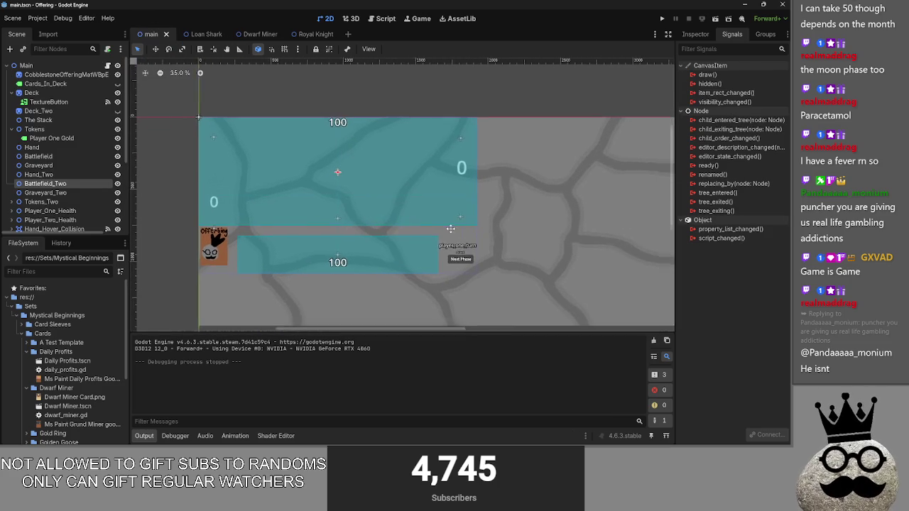
scroll(461, 230, down, 1)
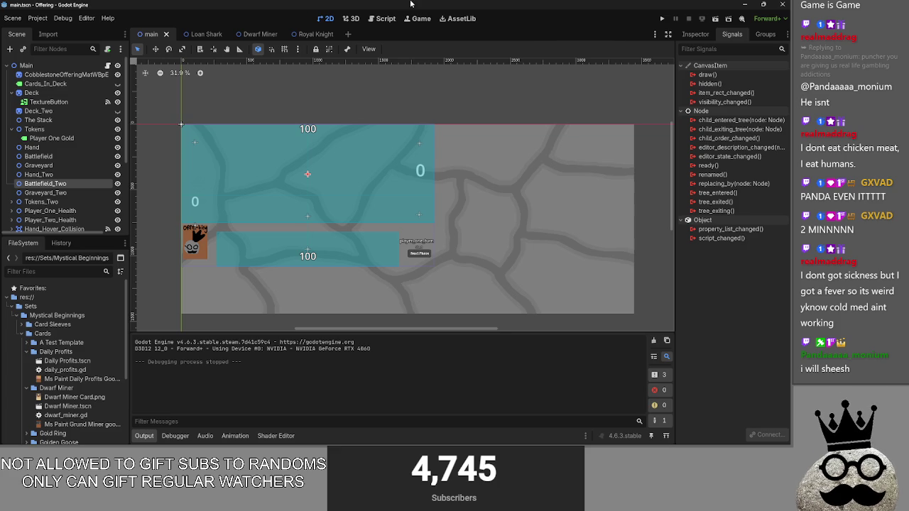
Back in main.gd, place the caret between deck_two's closing bracket and the game_phases enum
click(382, 18)
scroll(352, 152, down, 4)
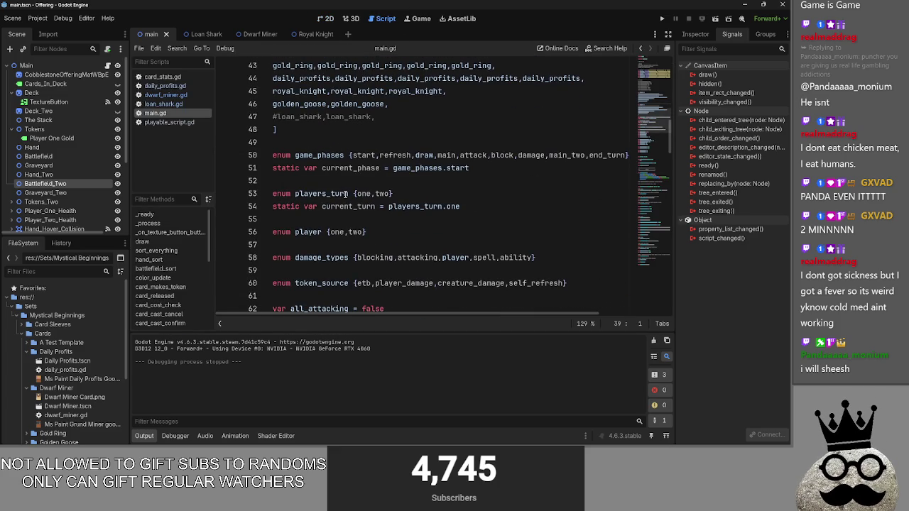
click(362, 144)
click(387, 178)
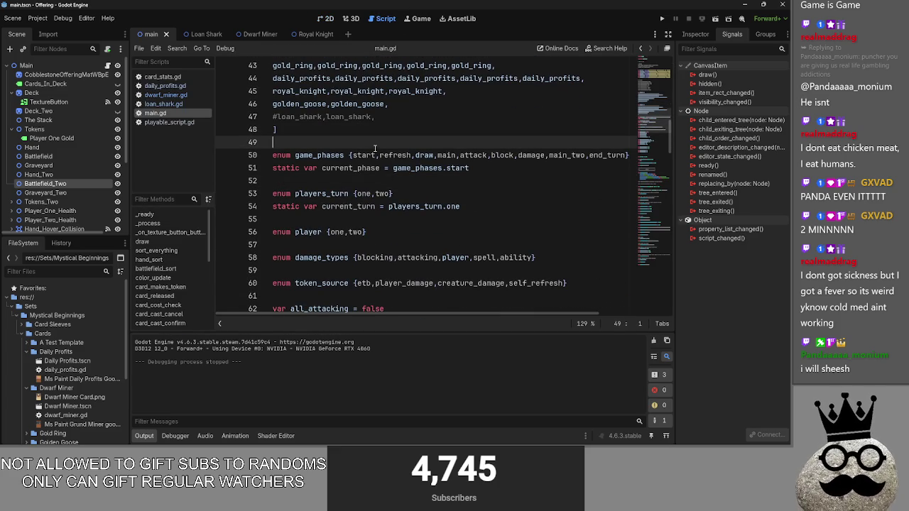
click(331, 128)
click(323, 182)
click(320, 147)
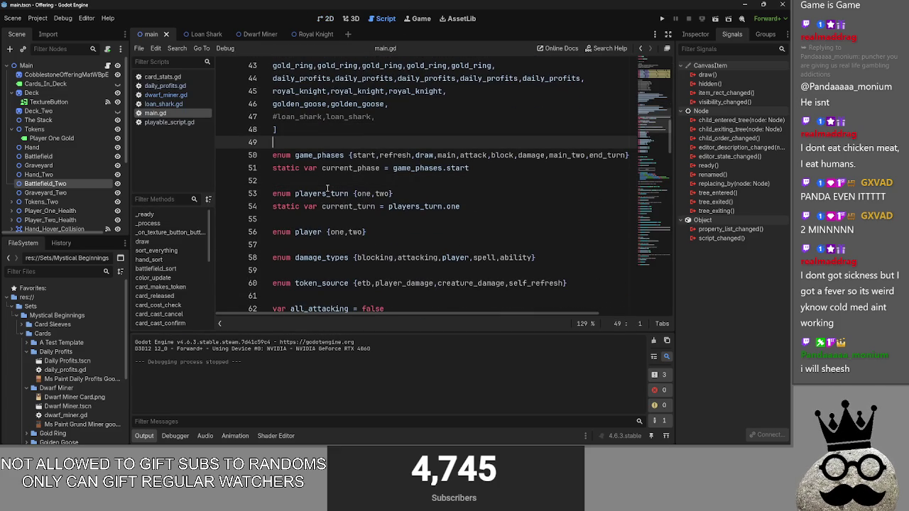
scroll(330, 178, down, 3)
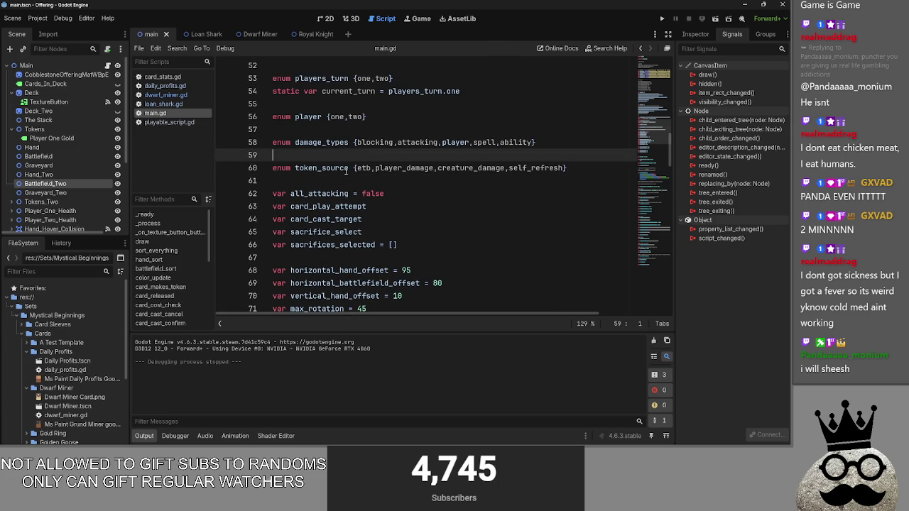
key(alt+Tab)
key(Tab)
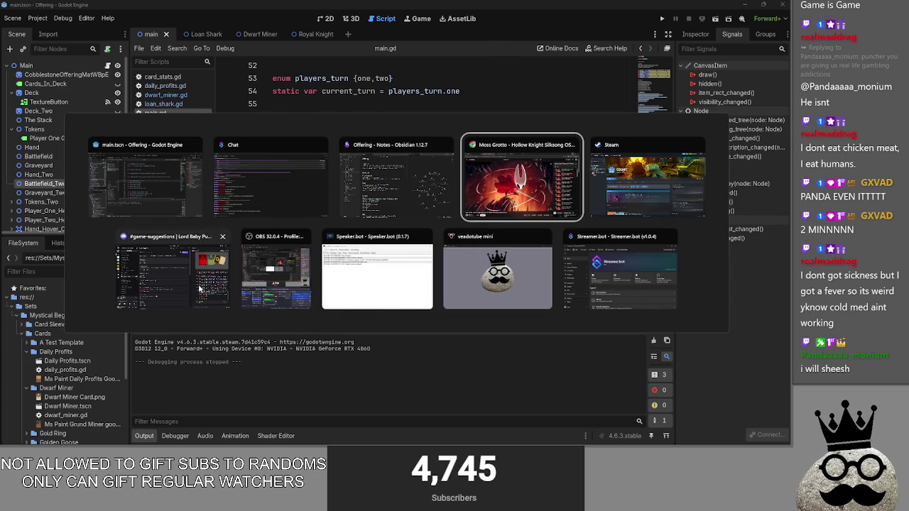
key(Escape)
click(345, 193)
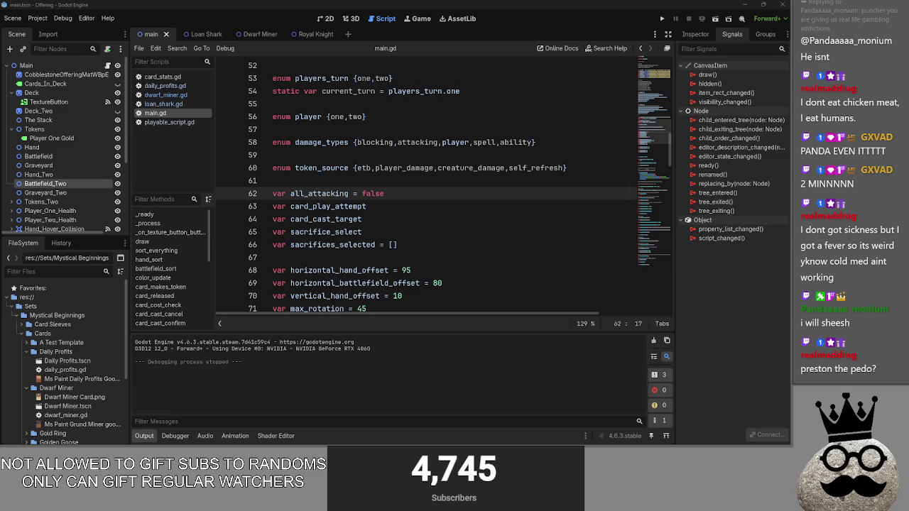
click(721, 320)
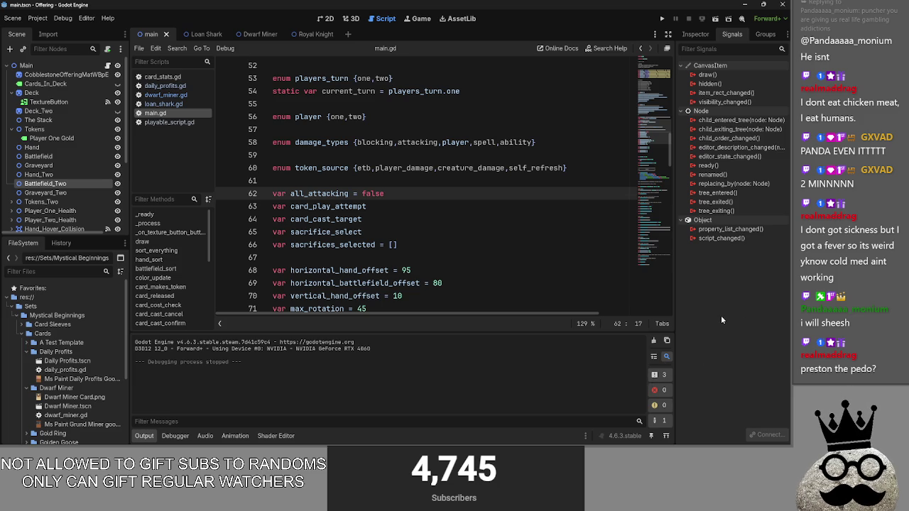
click(395, 198)
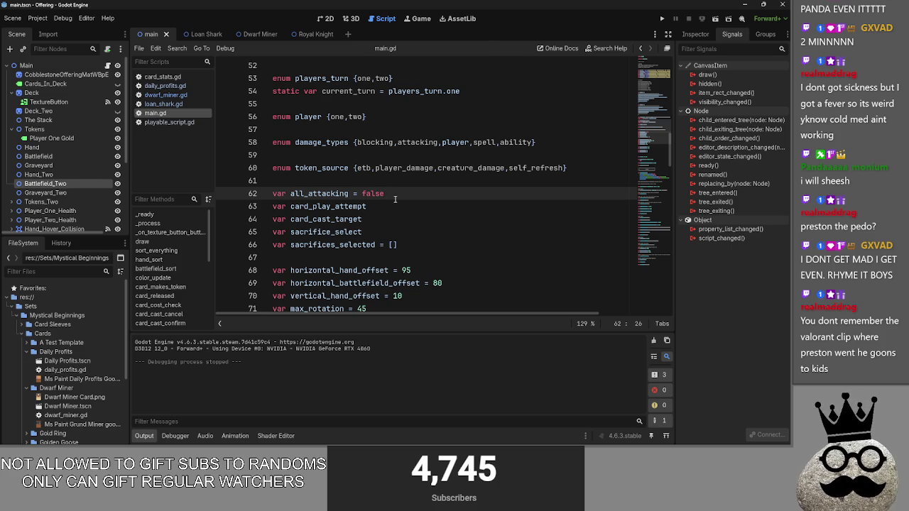
click(367, 186)
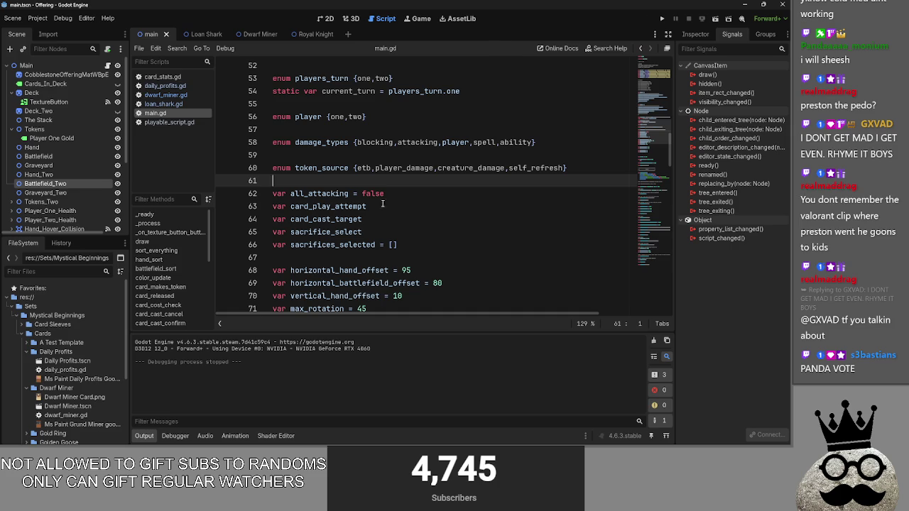
key(alt+Tab)
key(alt+Tab)
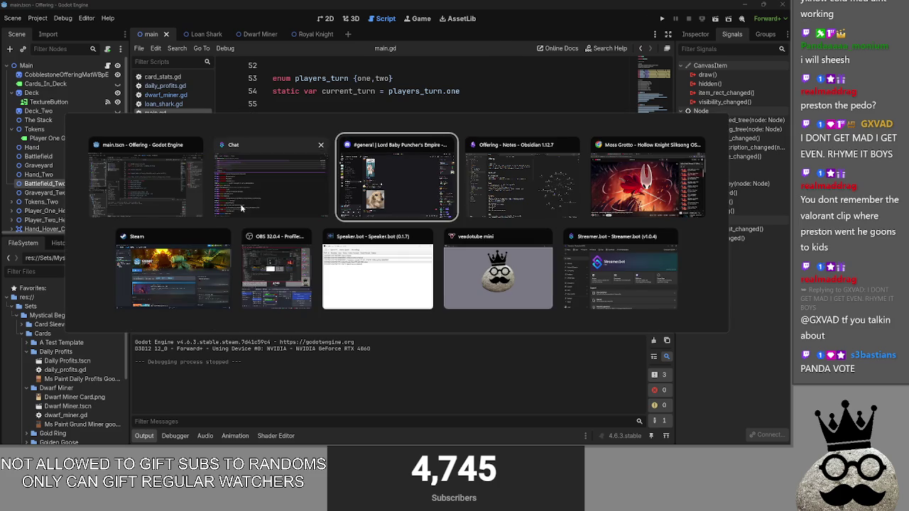
Bring the Chrome wheelofnames.com Roulette window to the front and maximize it
key(alt+shift+Tab)
key(alt+shift+Tab)
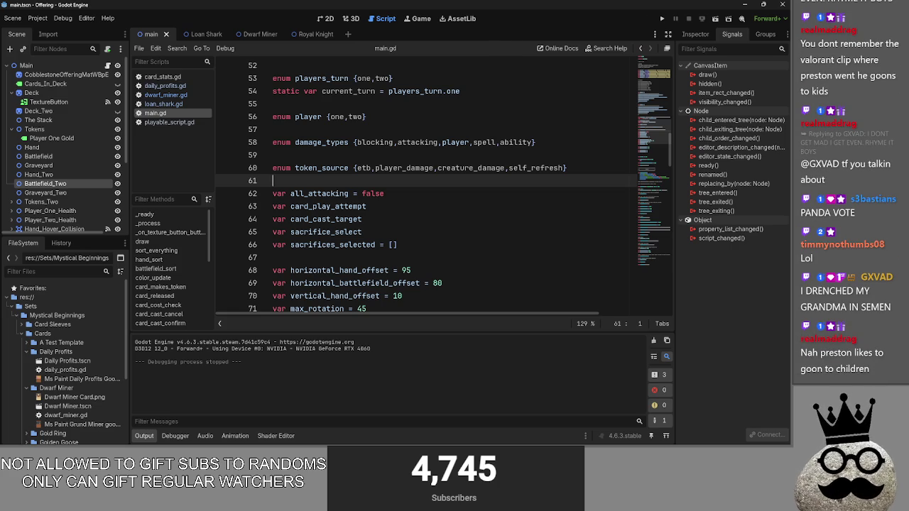
key(alt+Tab)
key(alt+Tab)
key(alt+Tab)
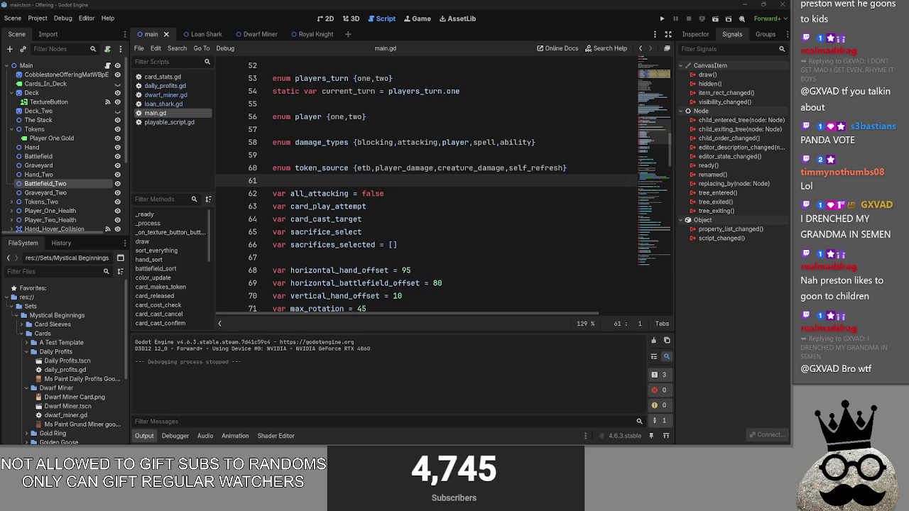
key(alt+Tab)
key(super+Up)
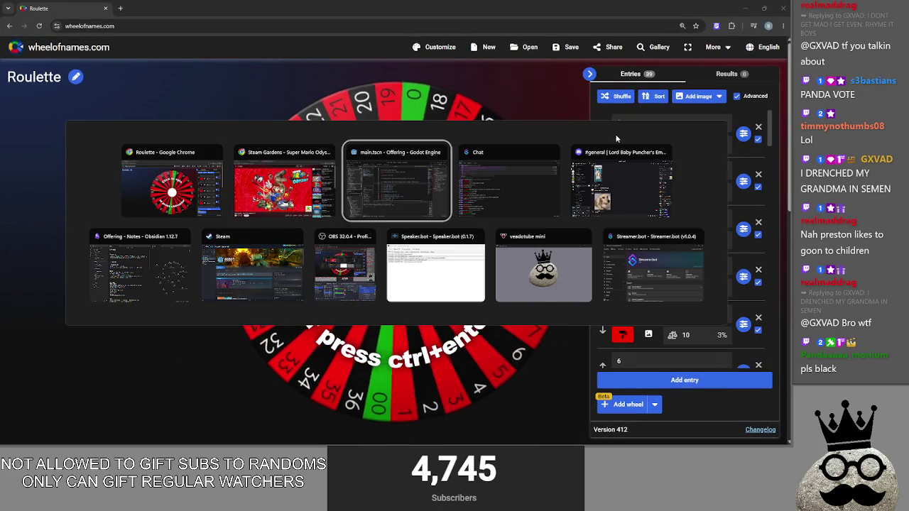
Check the locked Twitch prediction's points, like Black's 10.7K, then go to the Roulette tab
key(alt+Tab)
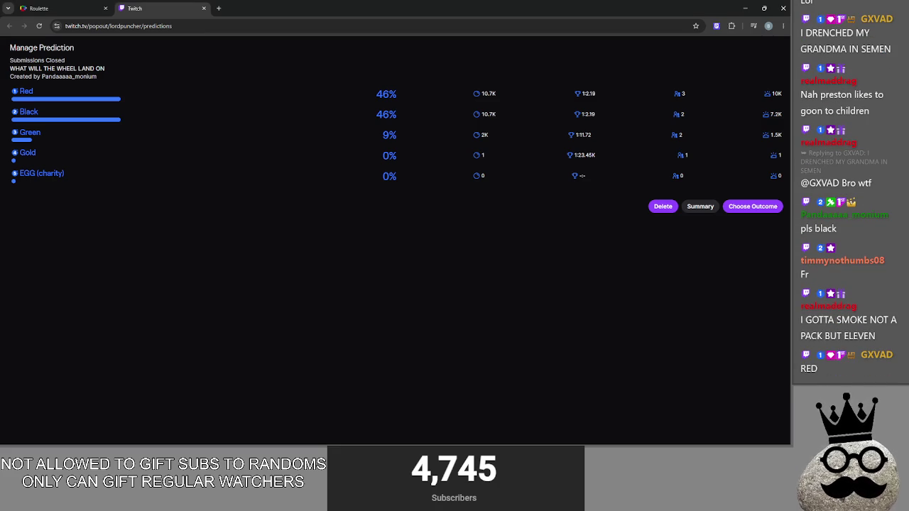
key(alt+Tab)
key(alt+Tab)
key(alt+Tab)
key(alt+Tab)
key(alt+Tab)
key(alt+Tab)
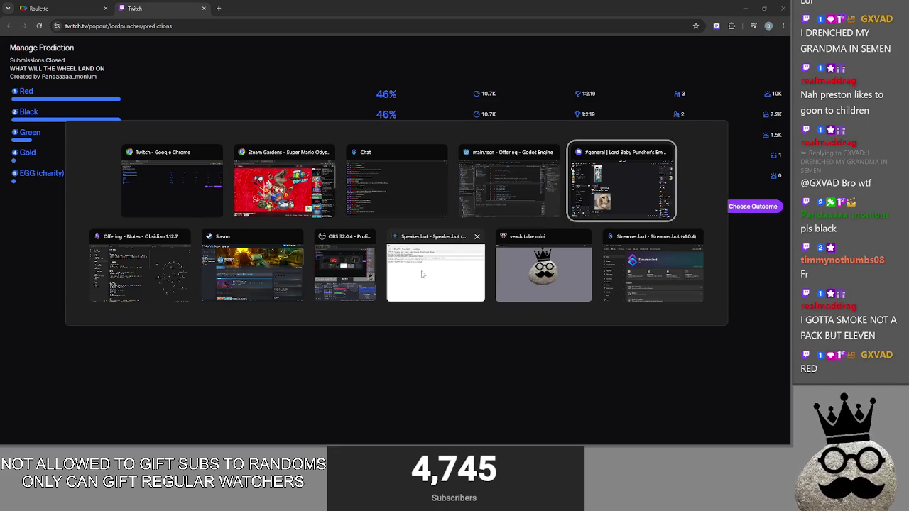
key(Escape)
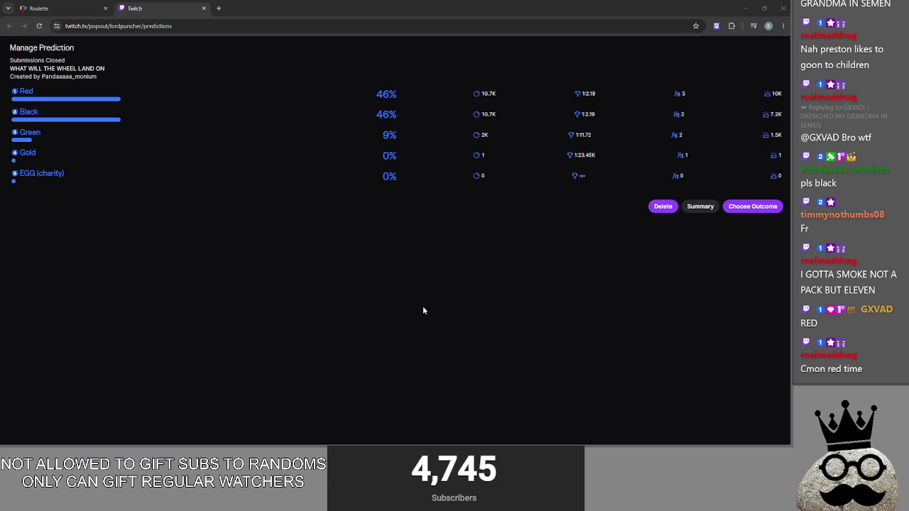
key(alt+Tab)
key(alt+Tab)
key(alt+Tab)
key(Escape)
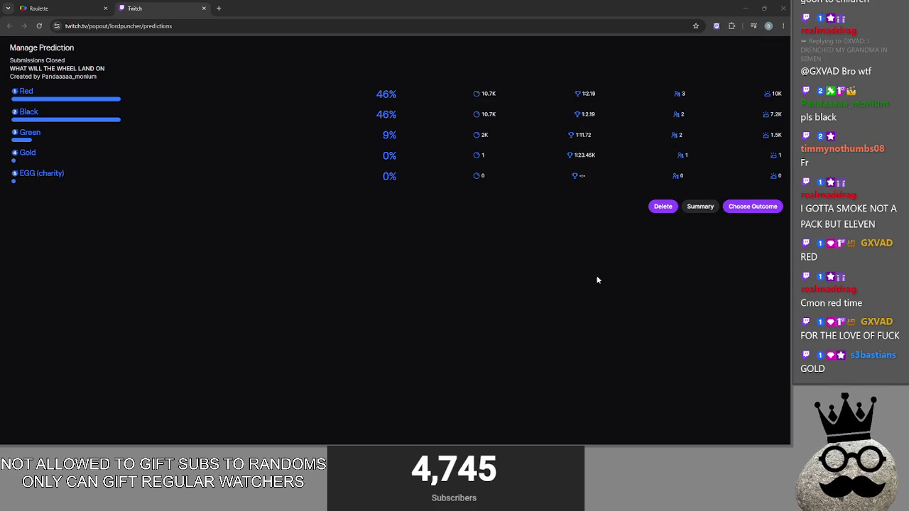
click(500, 89)
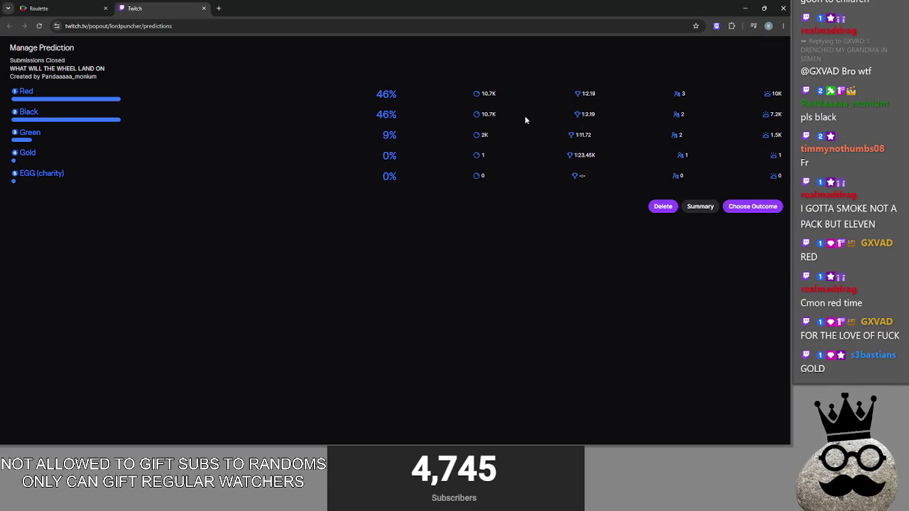
drag(517, 119, 438, 118)
click(437, 122)
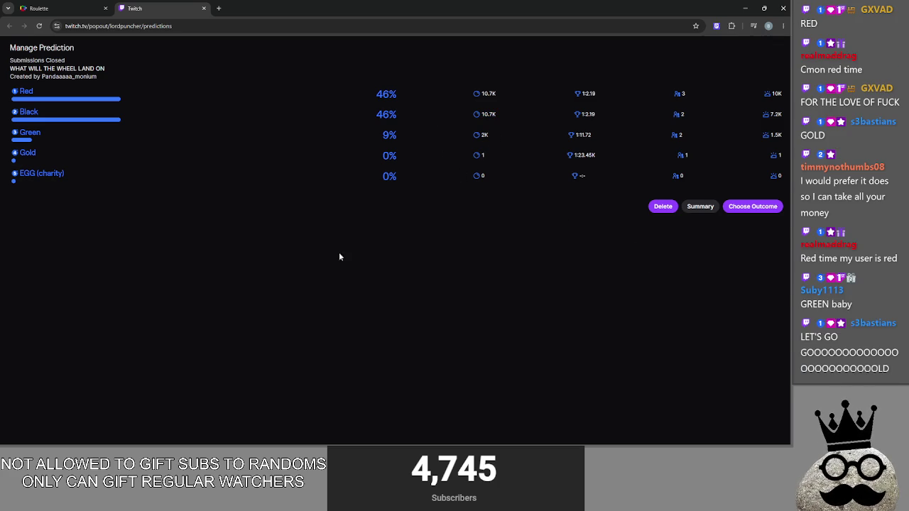
click(39, 7)
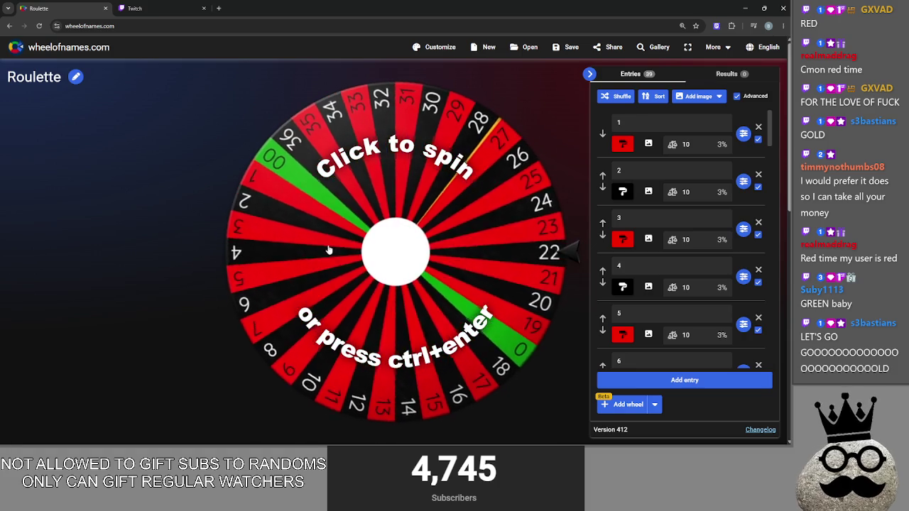
Spin the Wheel of Names roulette to land on 16, then return to the Twitch tab
click(214, 250)
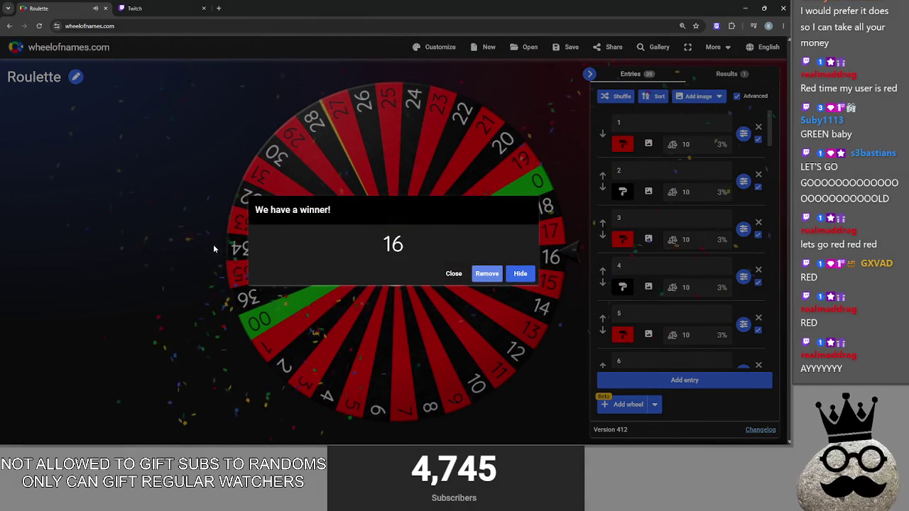
click(142, 8)
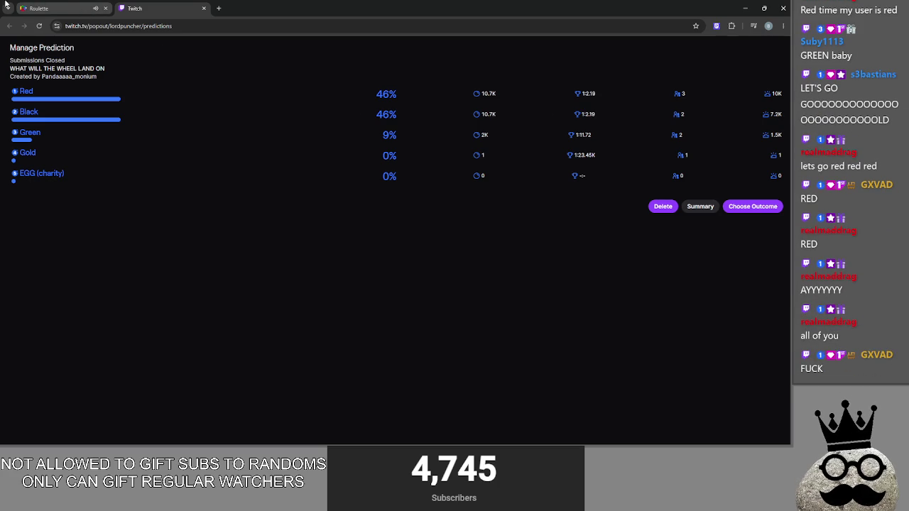
Check the wheel's result of 16 and pick Black as the prediction's winning outcome
key(ctrl+shift+Tab)
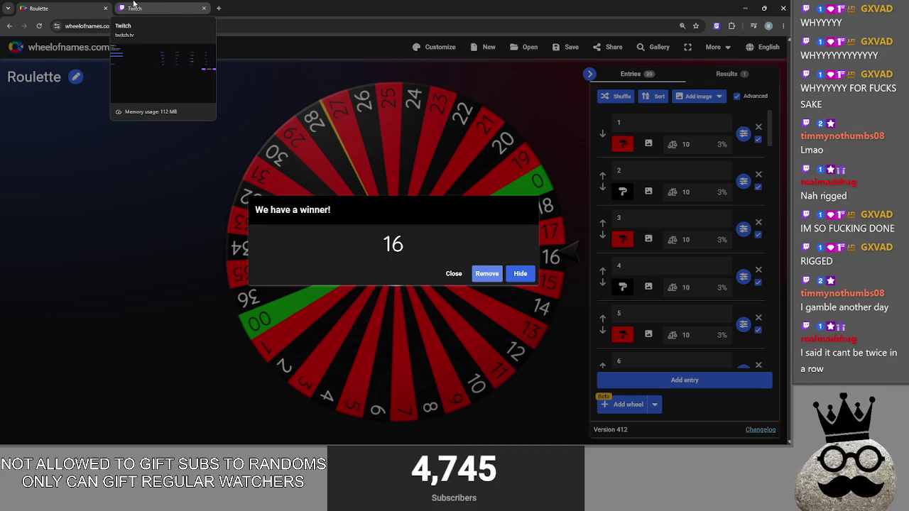
click(134, 6)
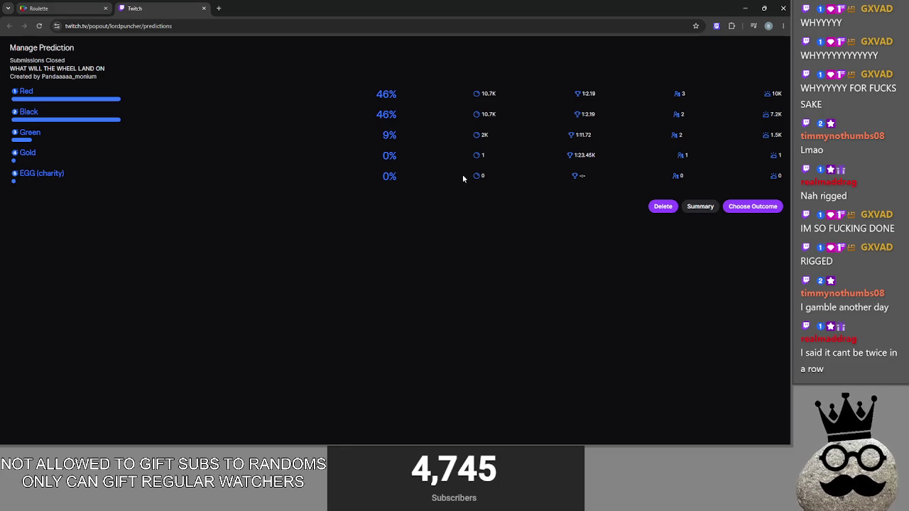
mouse_move(776, 157)
click(57, 8)
click(142, 6)
click(753, 206)
click(114, 109)
click(57, 8)
click(173, 6)
Complete the prediction with Black and confirm it, ending on the Roulette result
click(57, 8)
click(142, 6)
click(73, 4)
click(142, 8)
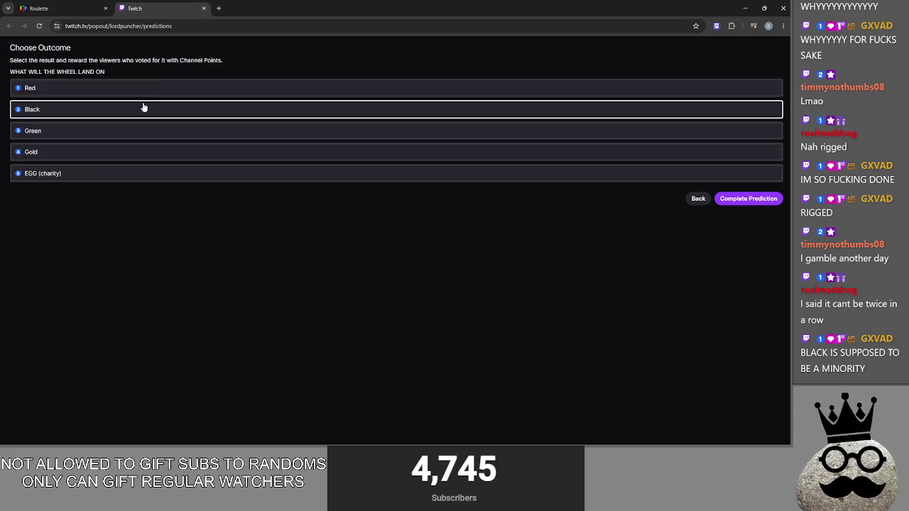
click(749, 198)
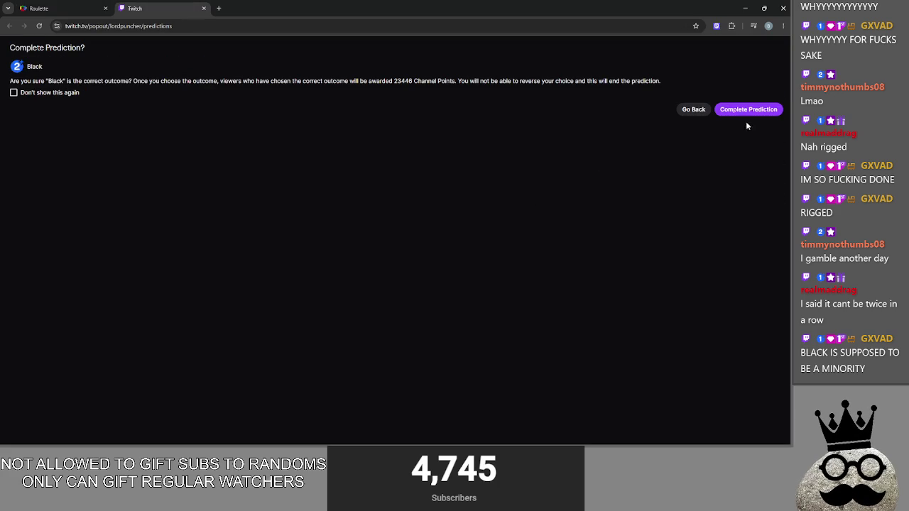
click(760, 110)
click(57, 8)
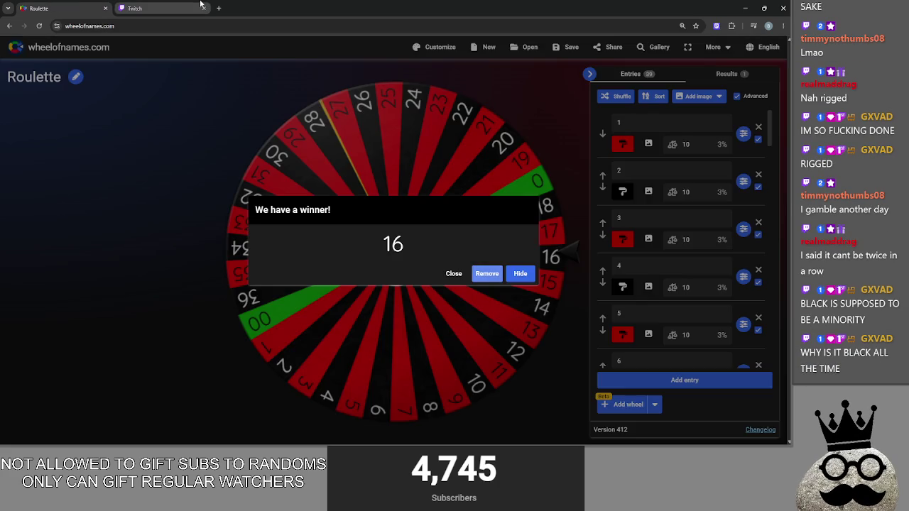
click(198, 6)
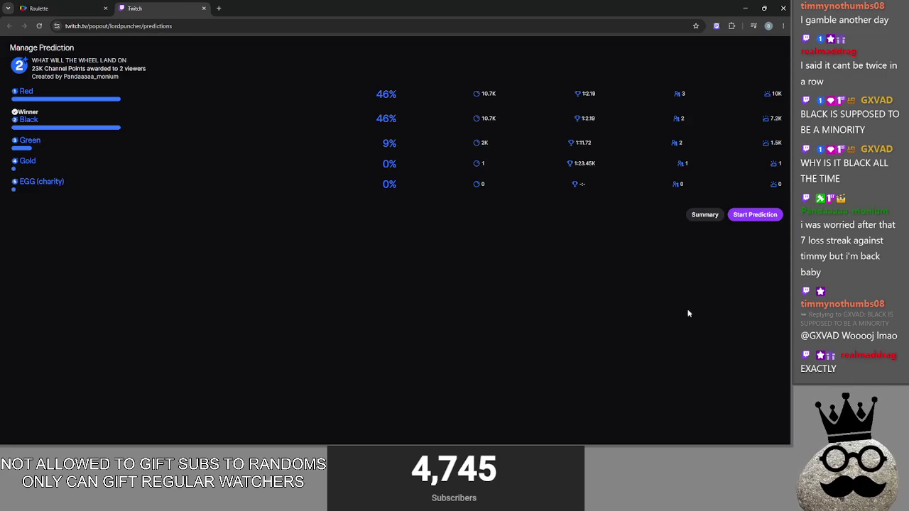
Close the browser window and bring the Godot editor back to the front
click(784, 8)
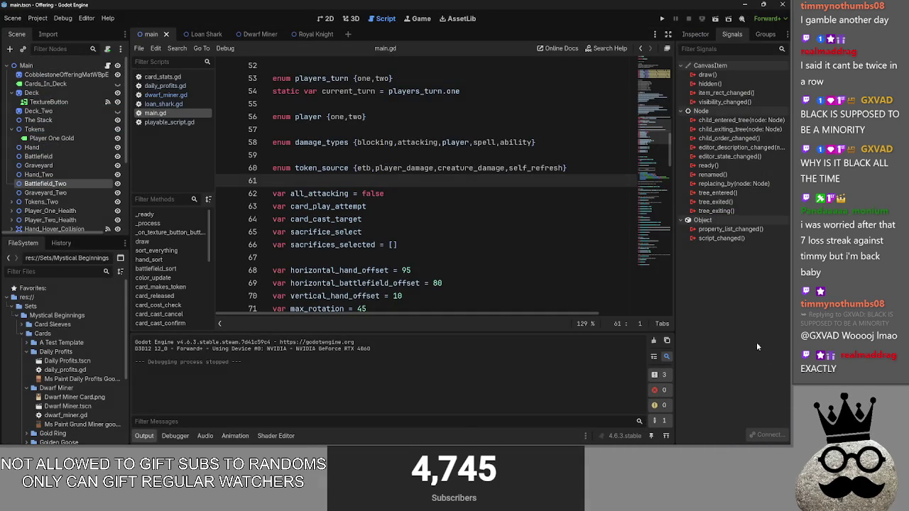
key(super)
key(super)
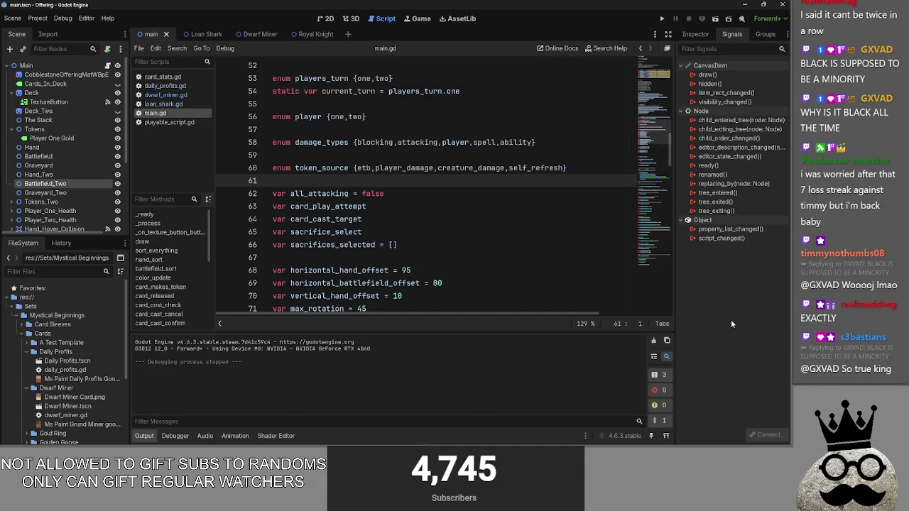
key(alt+Tab)
key(alt+Tab)
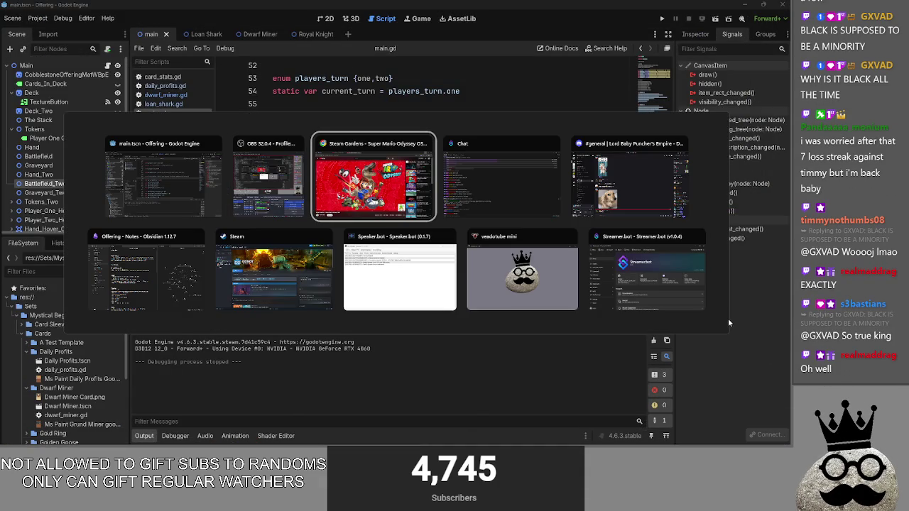
key(Escape)
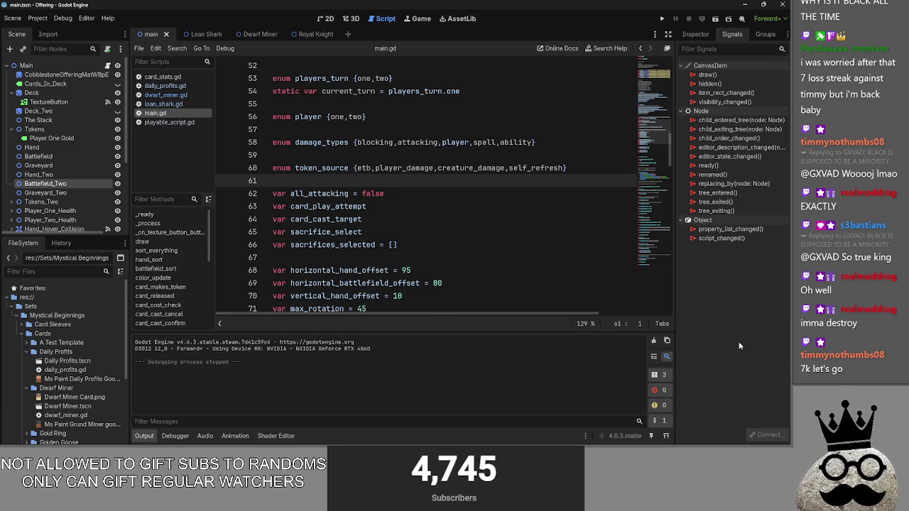
key(alt+Tab)
key(alt+Tab)
key(alt+Tab)
key(alt+Tab)
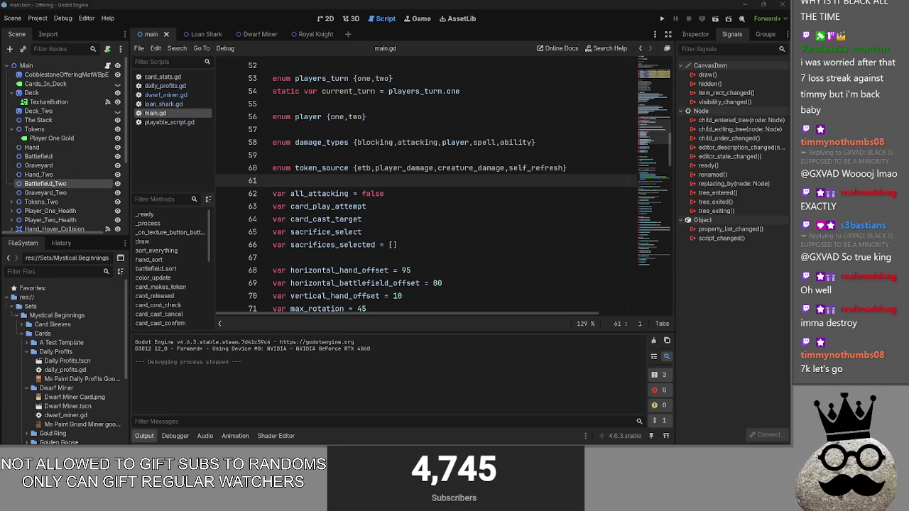
click(662, 321)
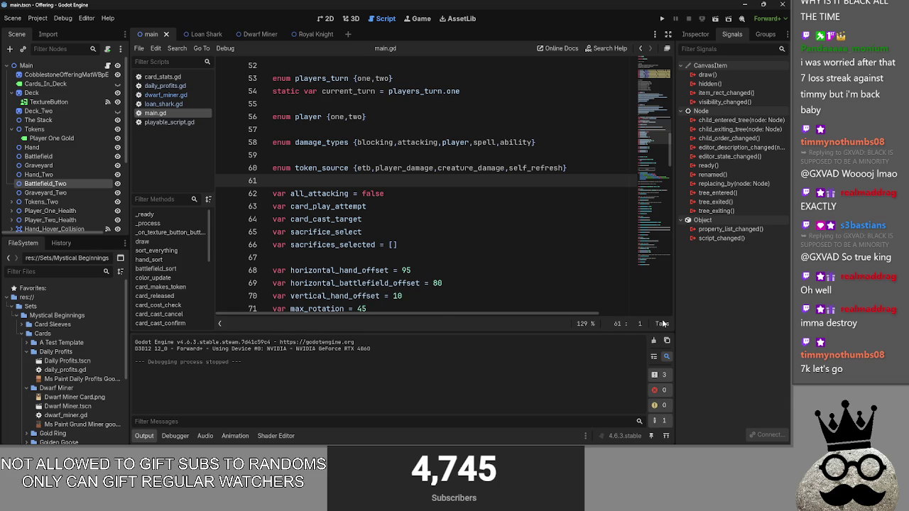
key(alt+Tab)
key(alt+Tab)
key(alt+Tab)
key(alt+Tab)
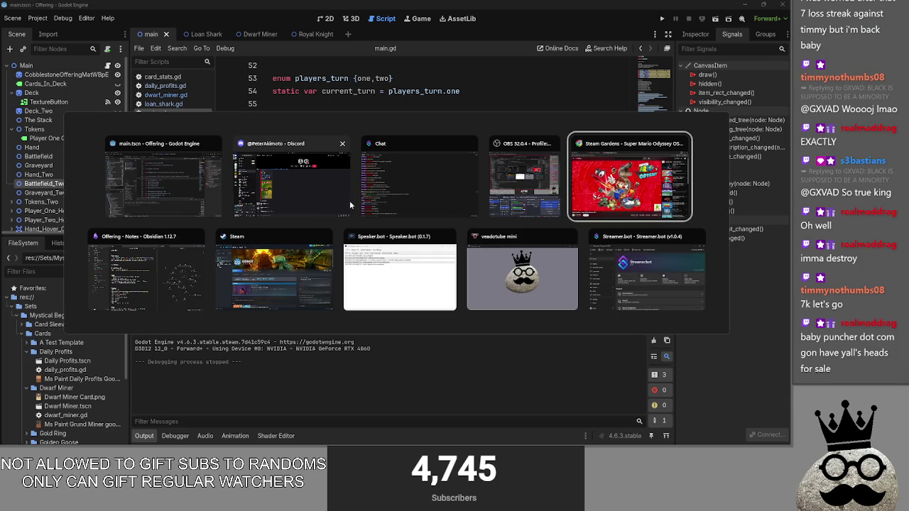
click(744, 402)
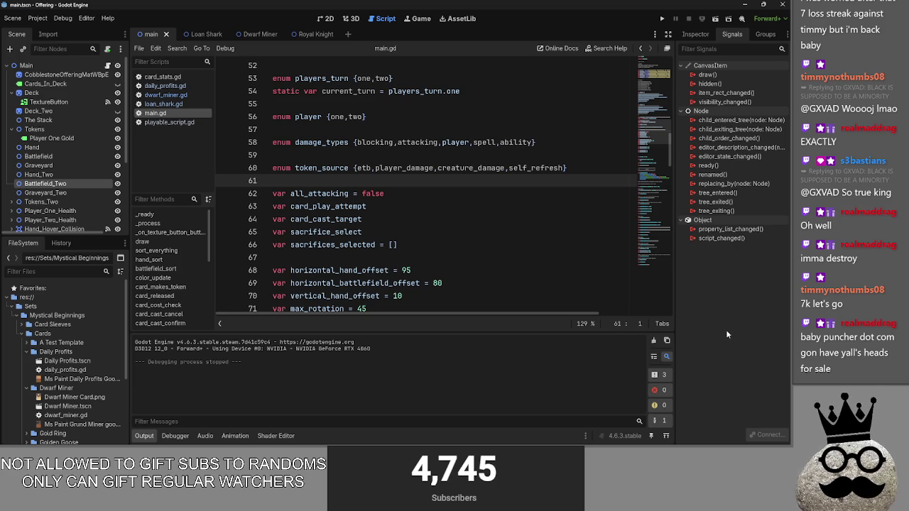
Review main.gd's card-play declarations on lines 60–66, such as sacrifices_selected
click(404, 195)
click(406, 183)
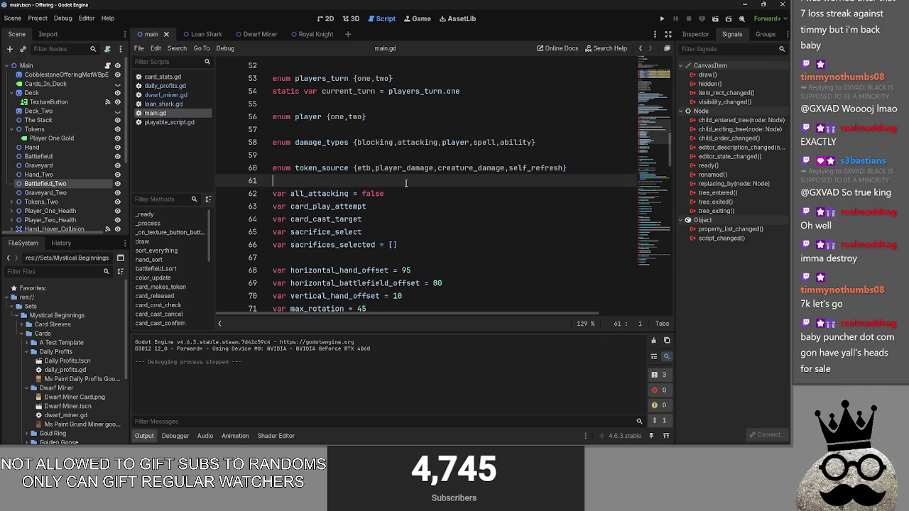
key(alt+Tab)
key(alt+Tab)
key(alt+Tab)
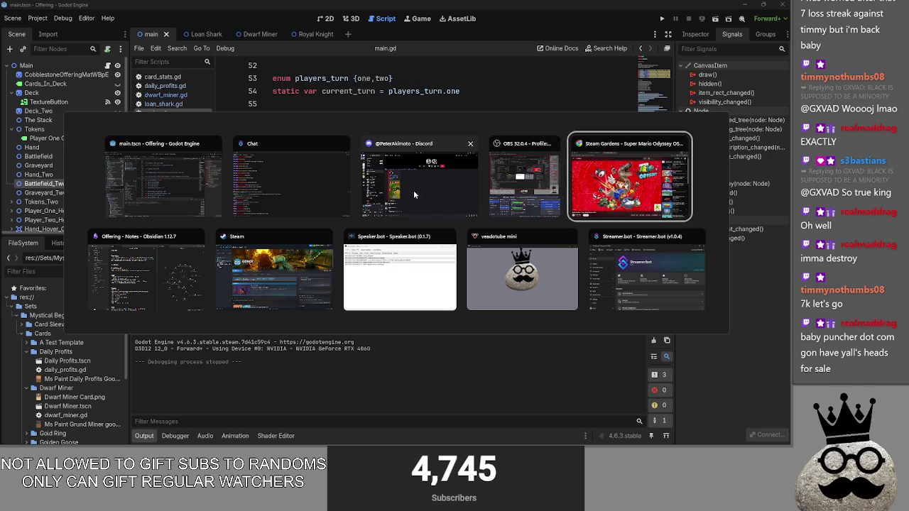
key(alt+Tab)
key(alt+Tab)
key(alt+Tab)
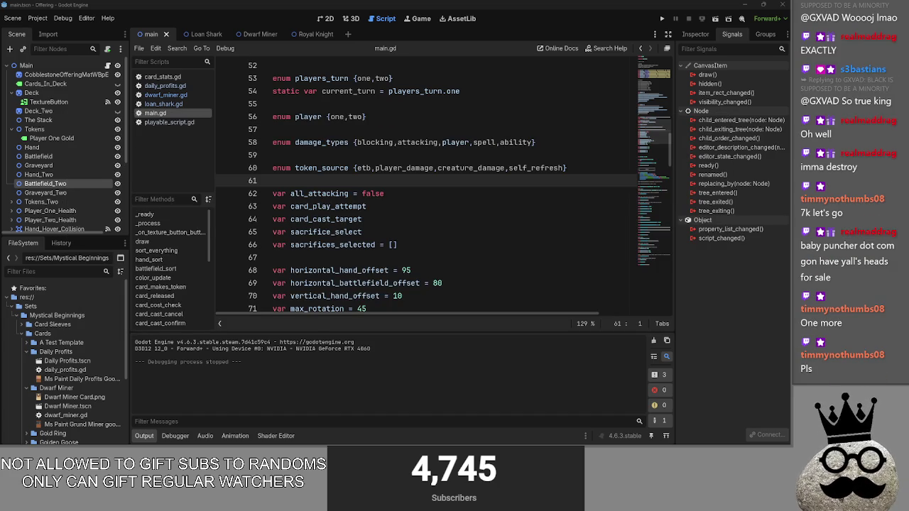
click(425, 245)
drag(426, 244, 270, 167)
click(426, 245)
drag(426, 245, 287, 206)
click(467, 246)
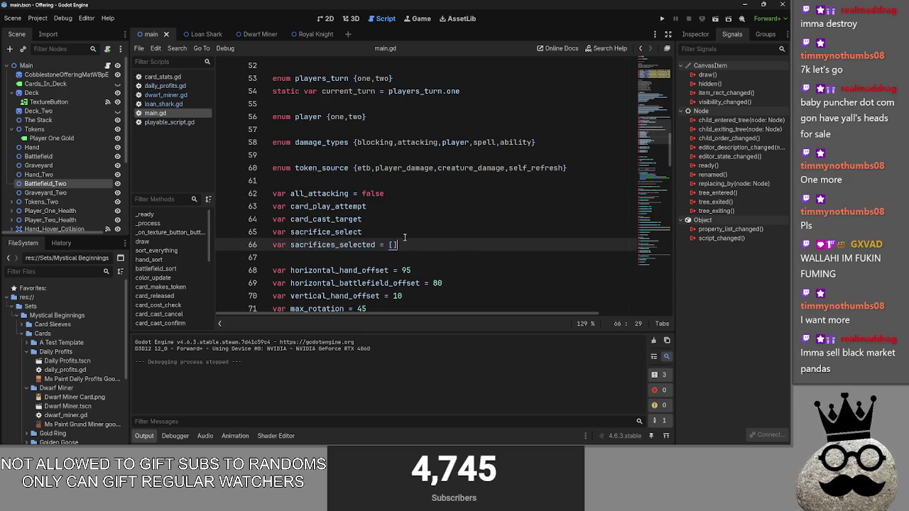
Scroll main.gd to review sort_everything and hand_sort, then return to the deck and deck_two arrays
scroll(410, 224, up, 13)
scroll(411, 225, down, 20)
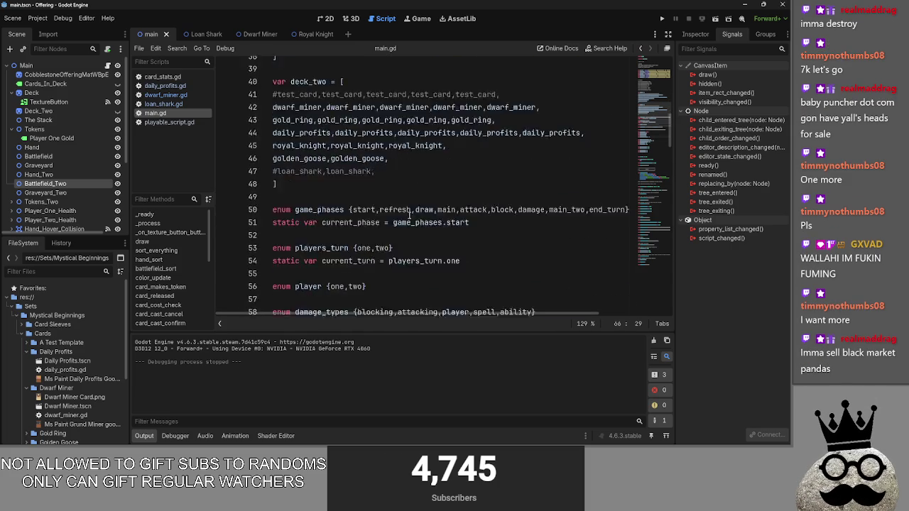
scroll(410, 216, down, 4)
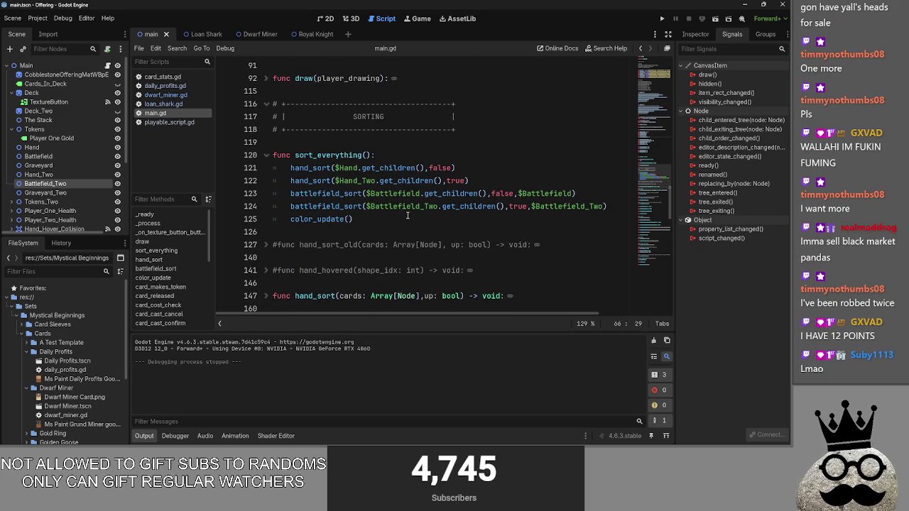
scroll(407, 215, down, 4)
scroll(402, 214, up, 6)
scroll(401, 214, up, 12)
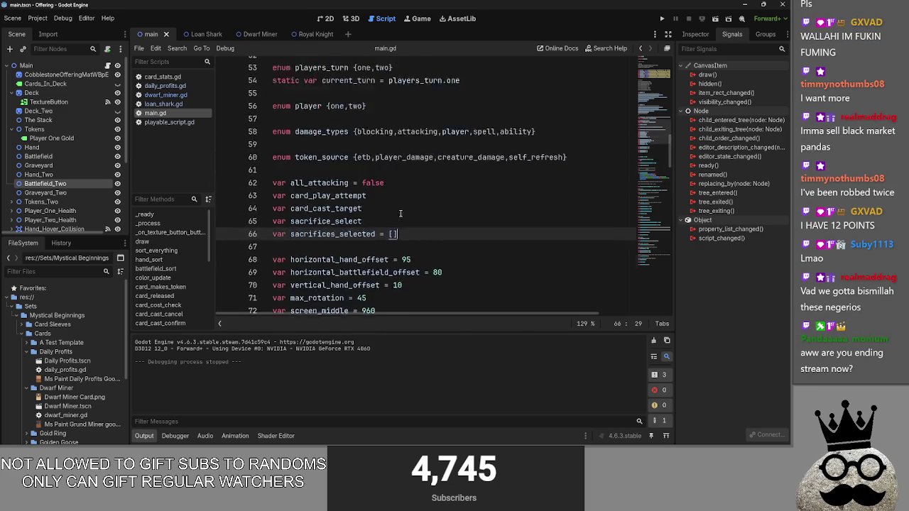
scroll(400, 214, up, 2)
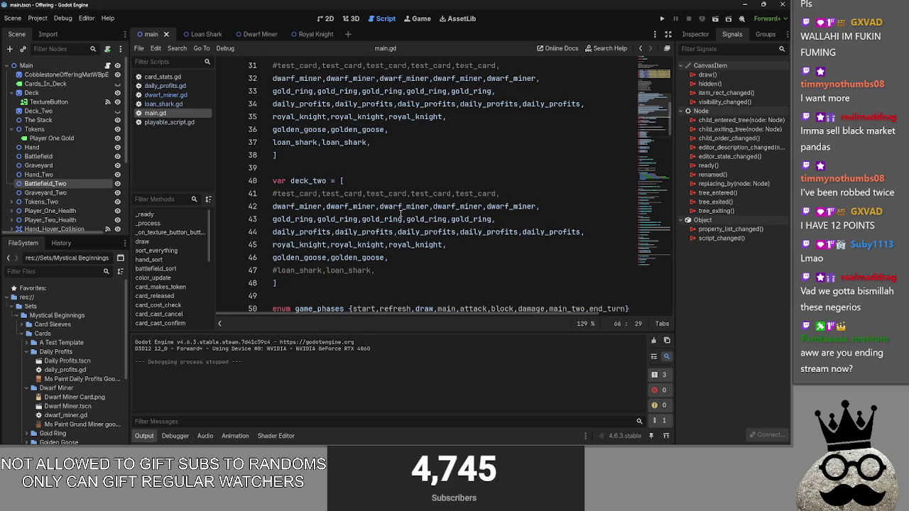